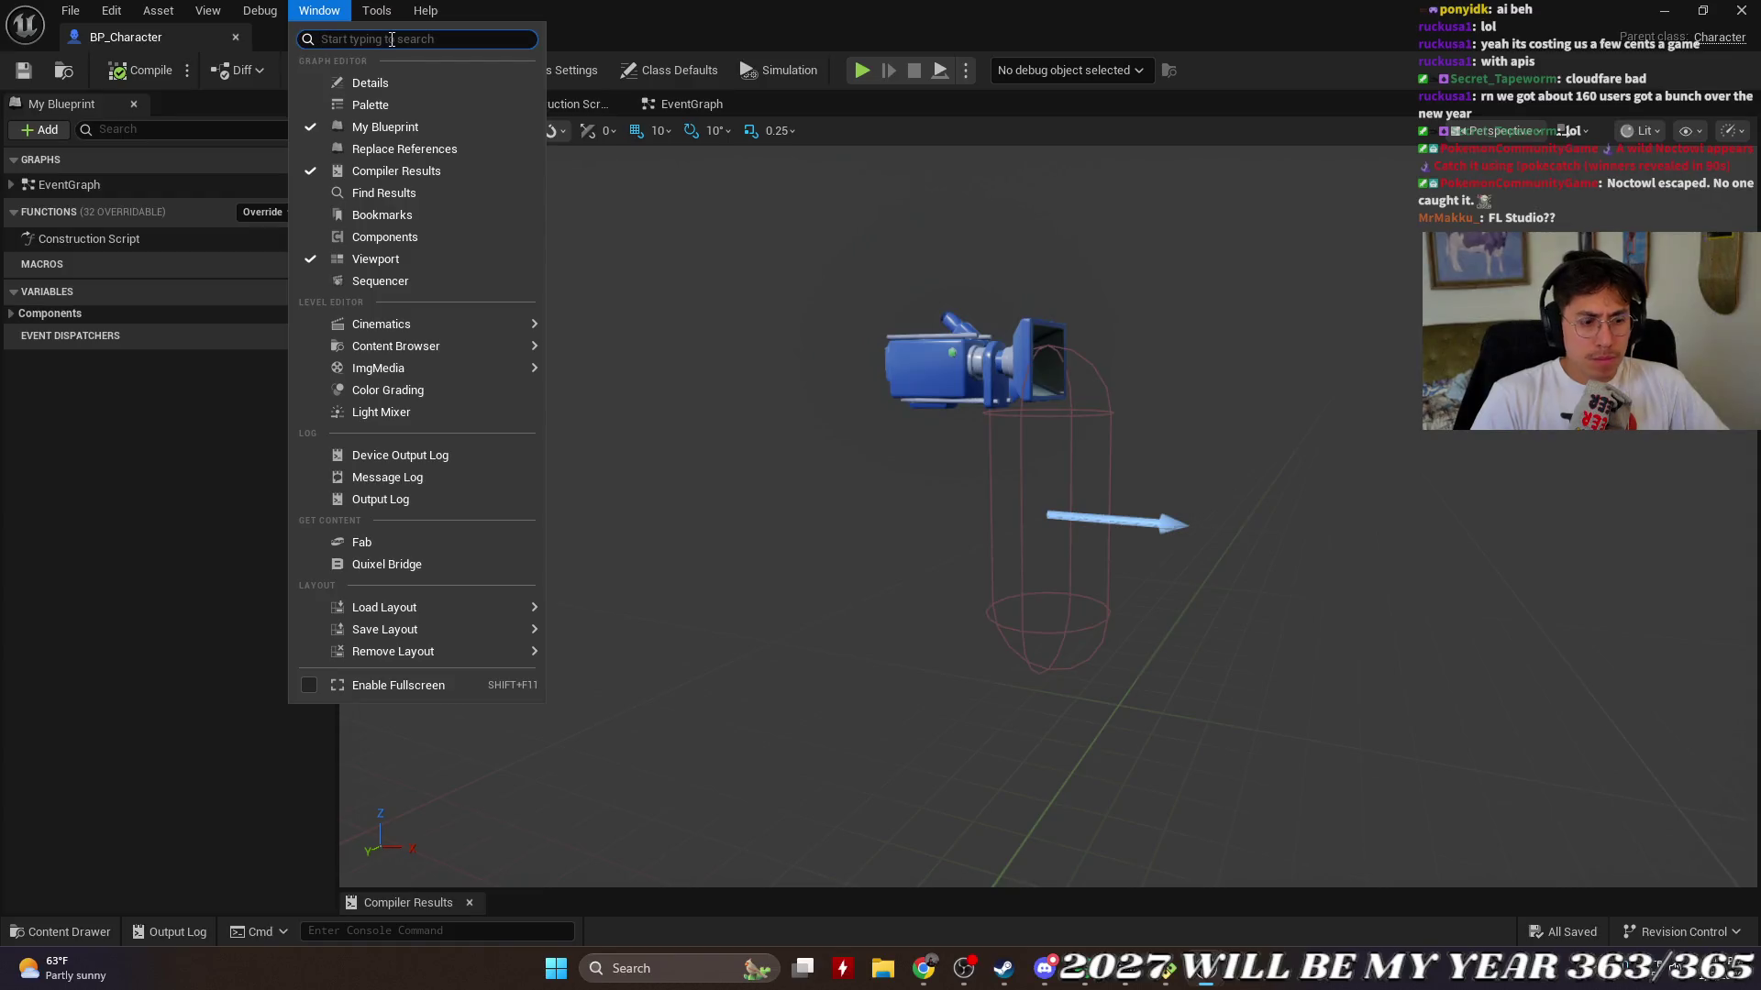
# Step: Close the BP_Character editor and open the World Settings panel
pyautogui.click(308, 40)
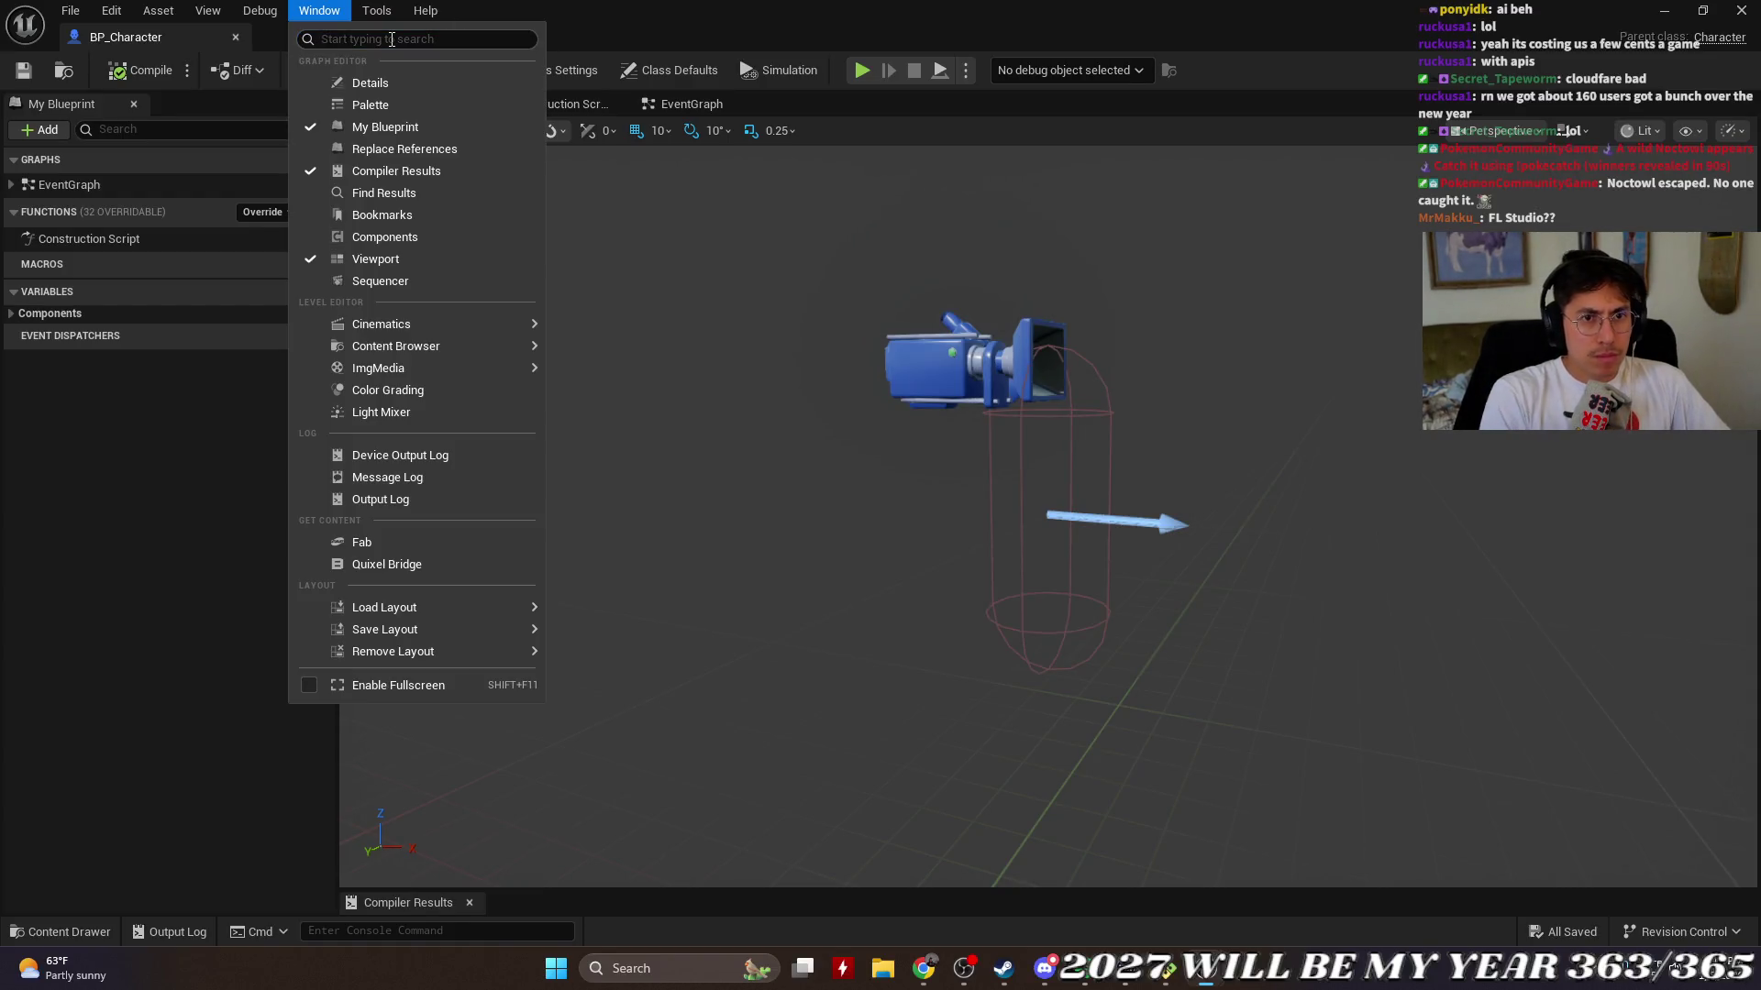
pyautogui.click(789, 25)
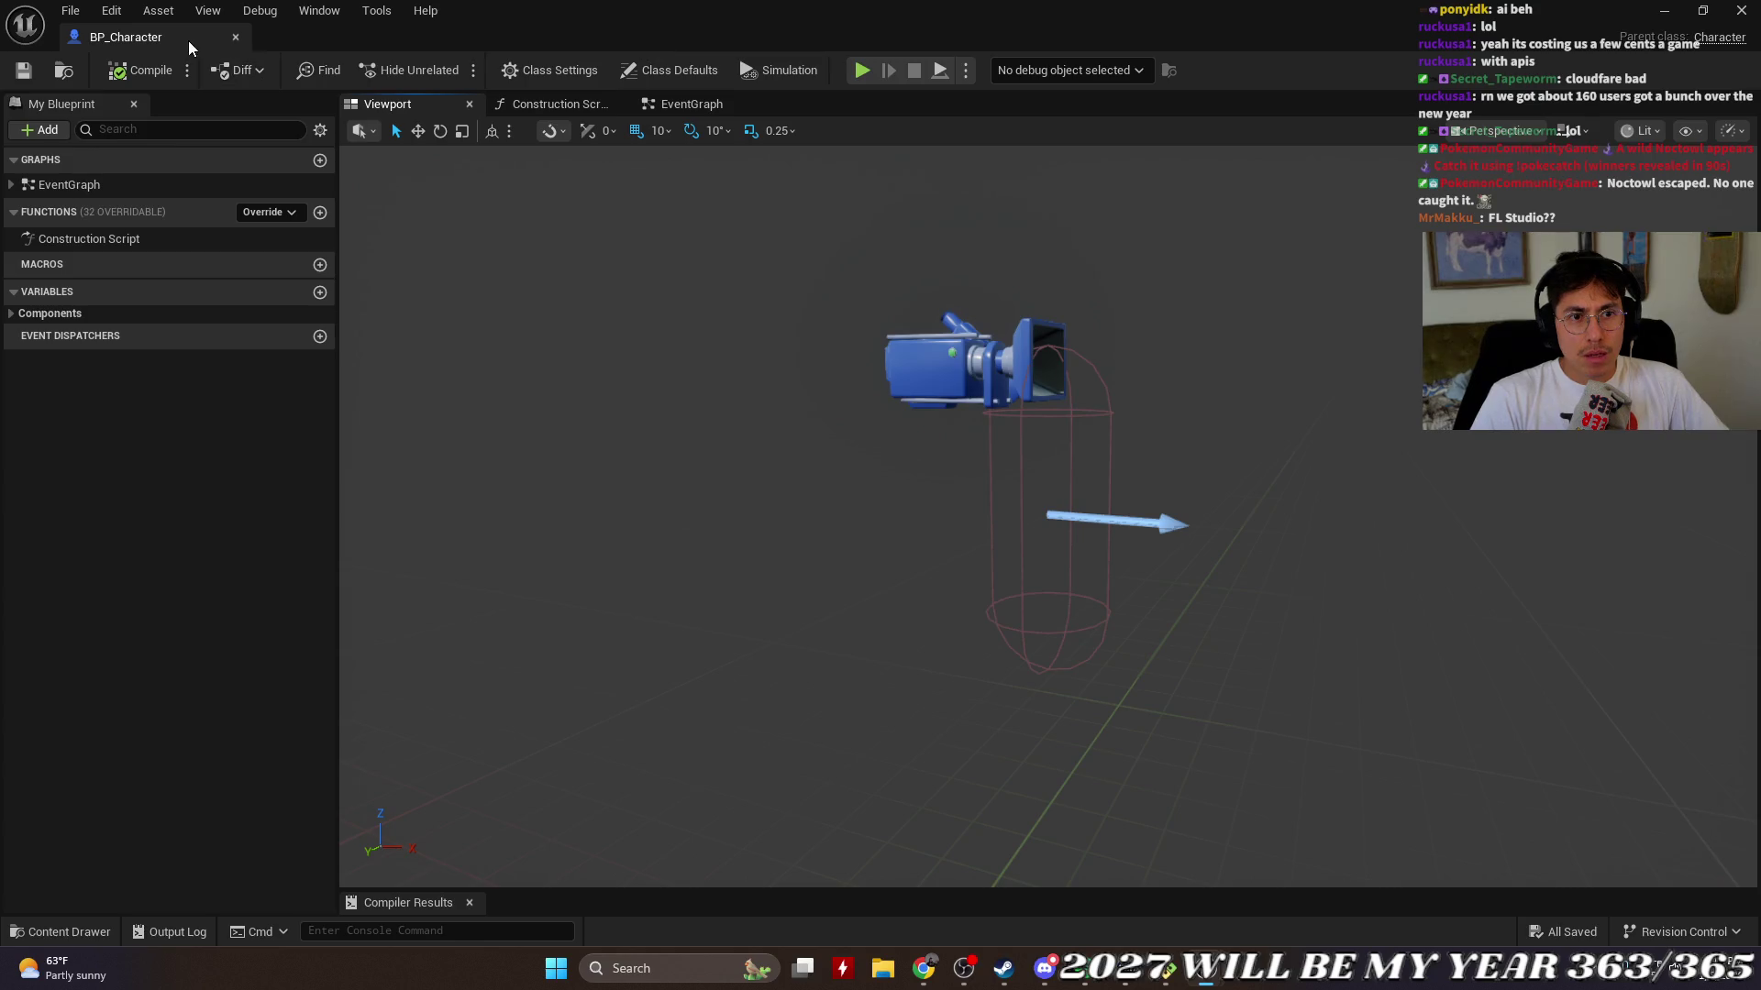
pyautogui.click(236, 37)
pyautogui.click(165, 11)
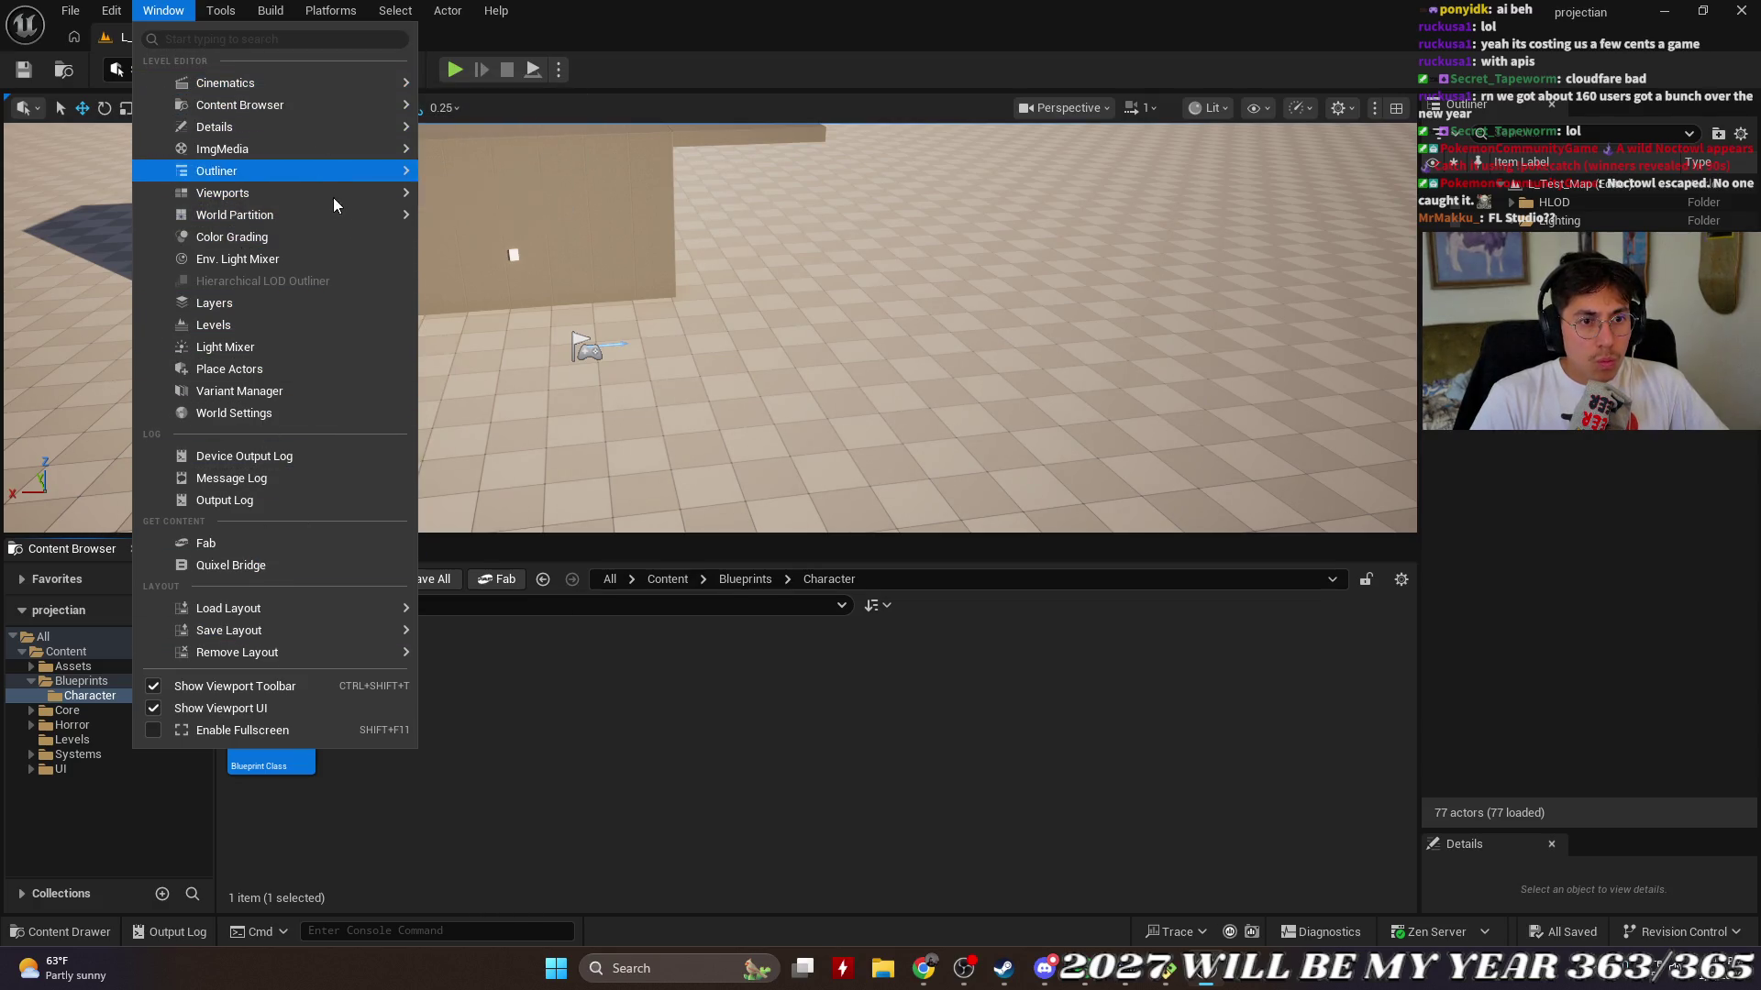
pyautogui.moveTo(339, 217)
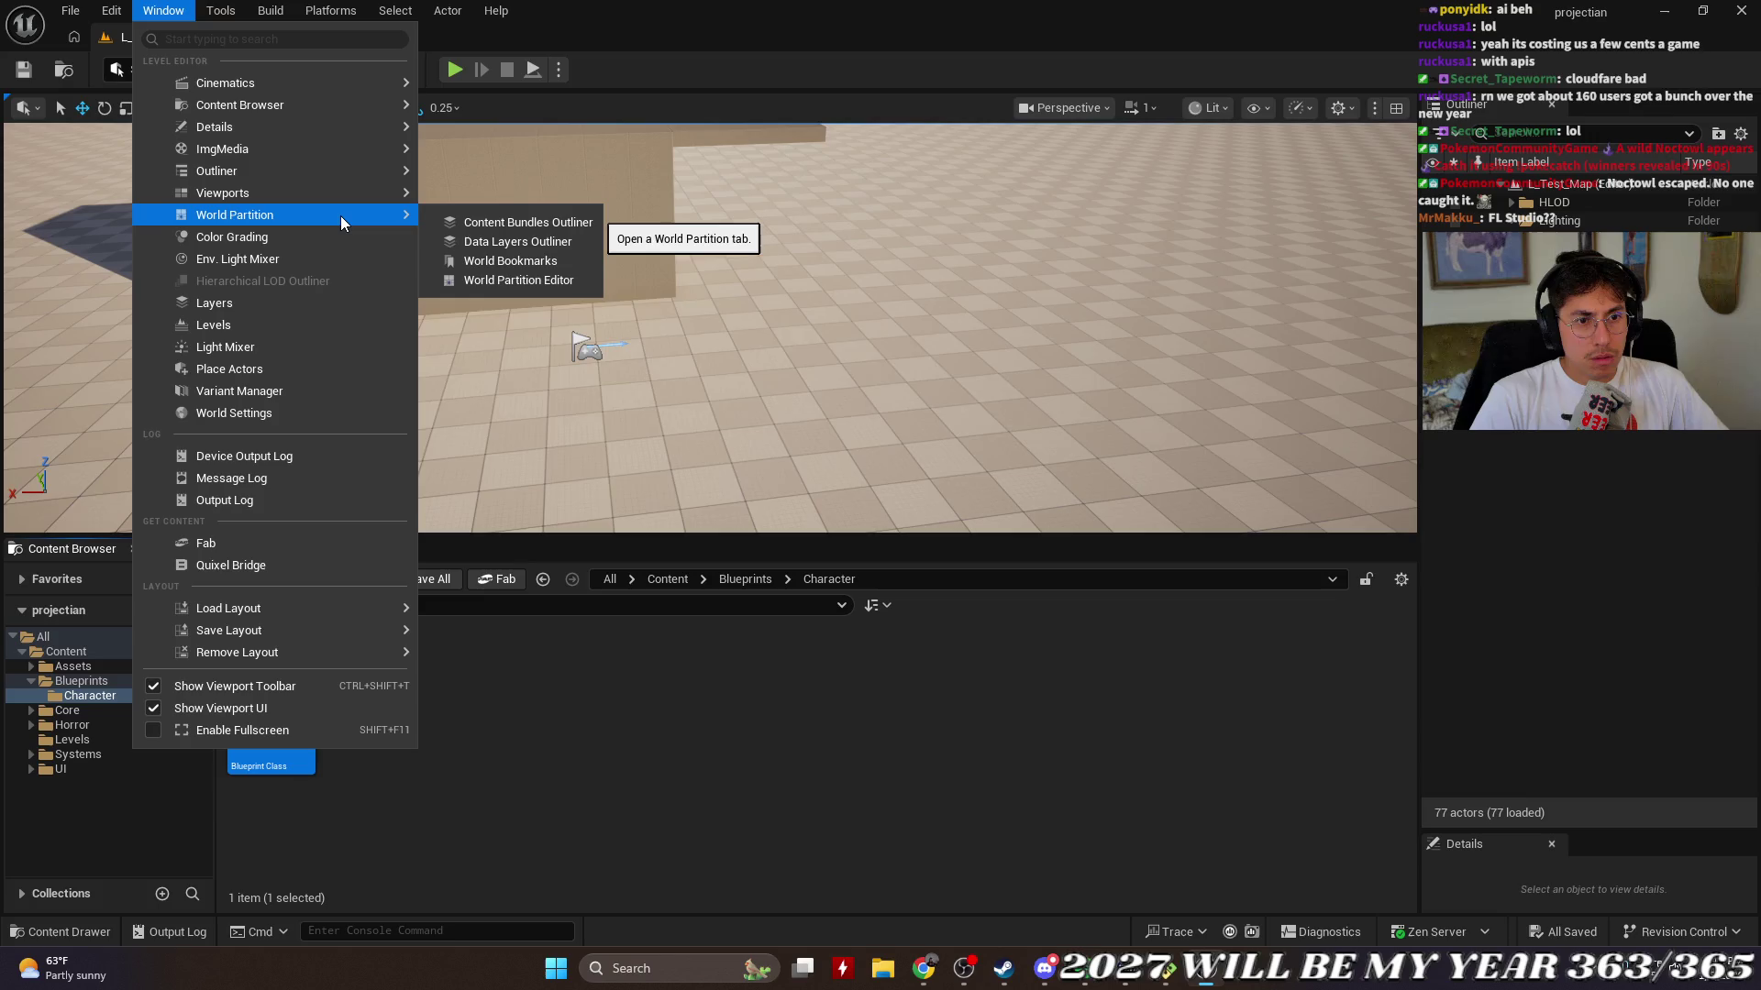
pyautogui.click(321, 413)
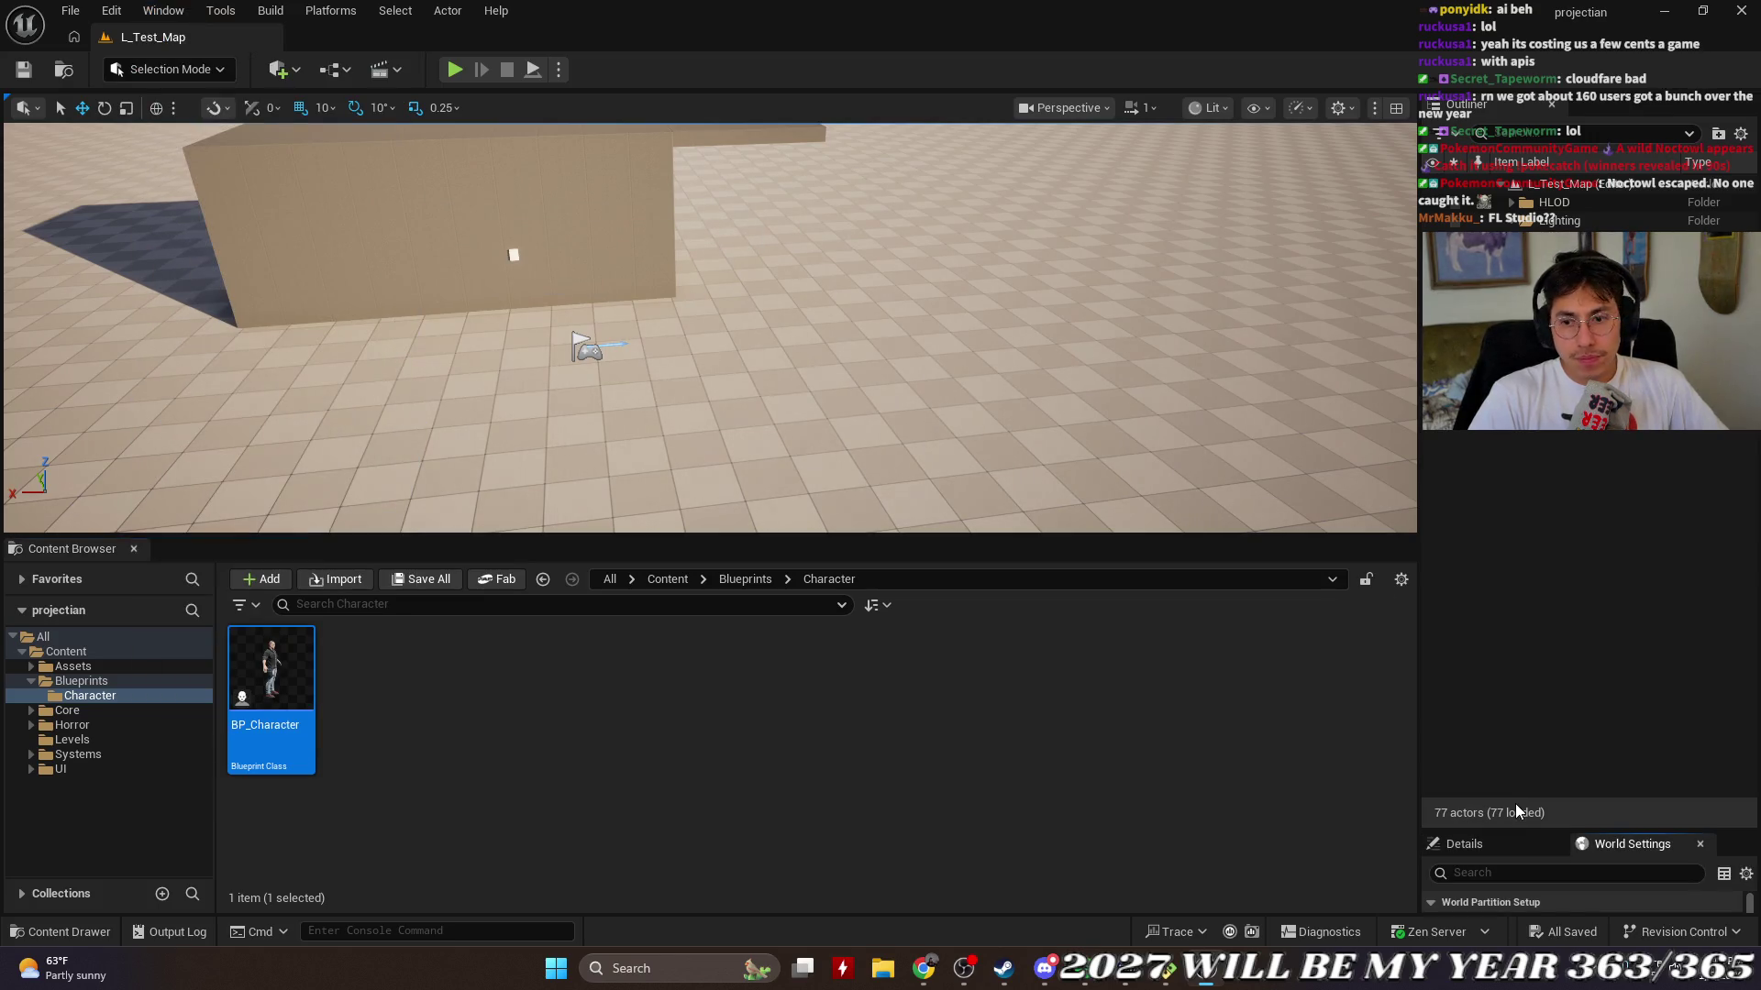
# Step: Drag the World Settings panel taller and reopen BP_Character from the Content Browser
pyautogui.moveTo(1523, 833)
pyautogui.mouseDown()
pyautogui.moveTo(1548, 438)
pyautogui.moveTo(1552, 486)
pyautogui.mouseUp()
pyautogui.scroll(-7, 1484, 660)
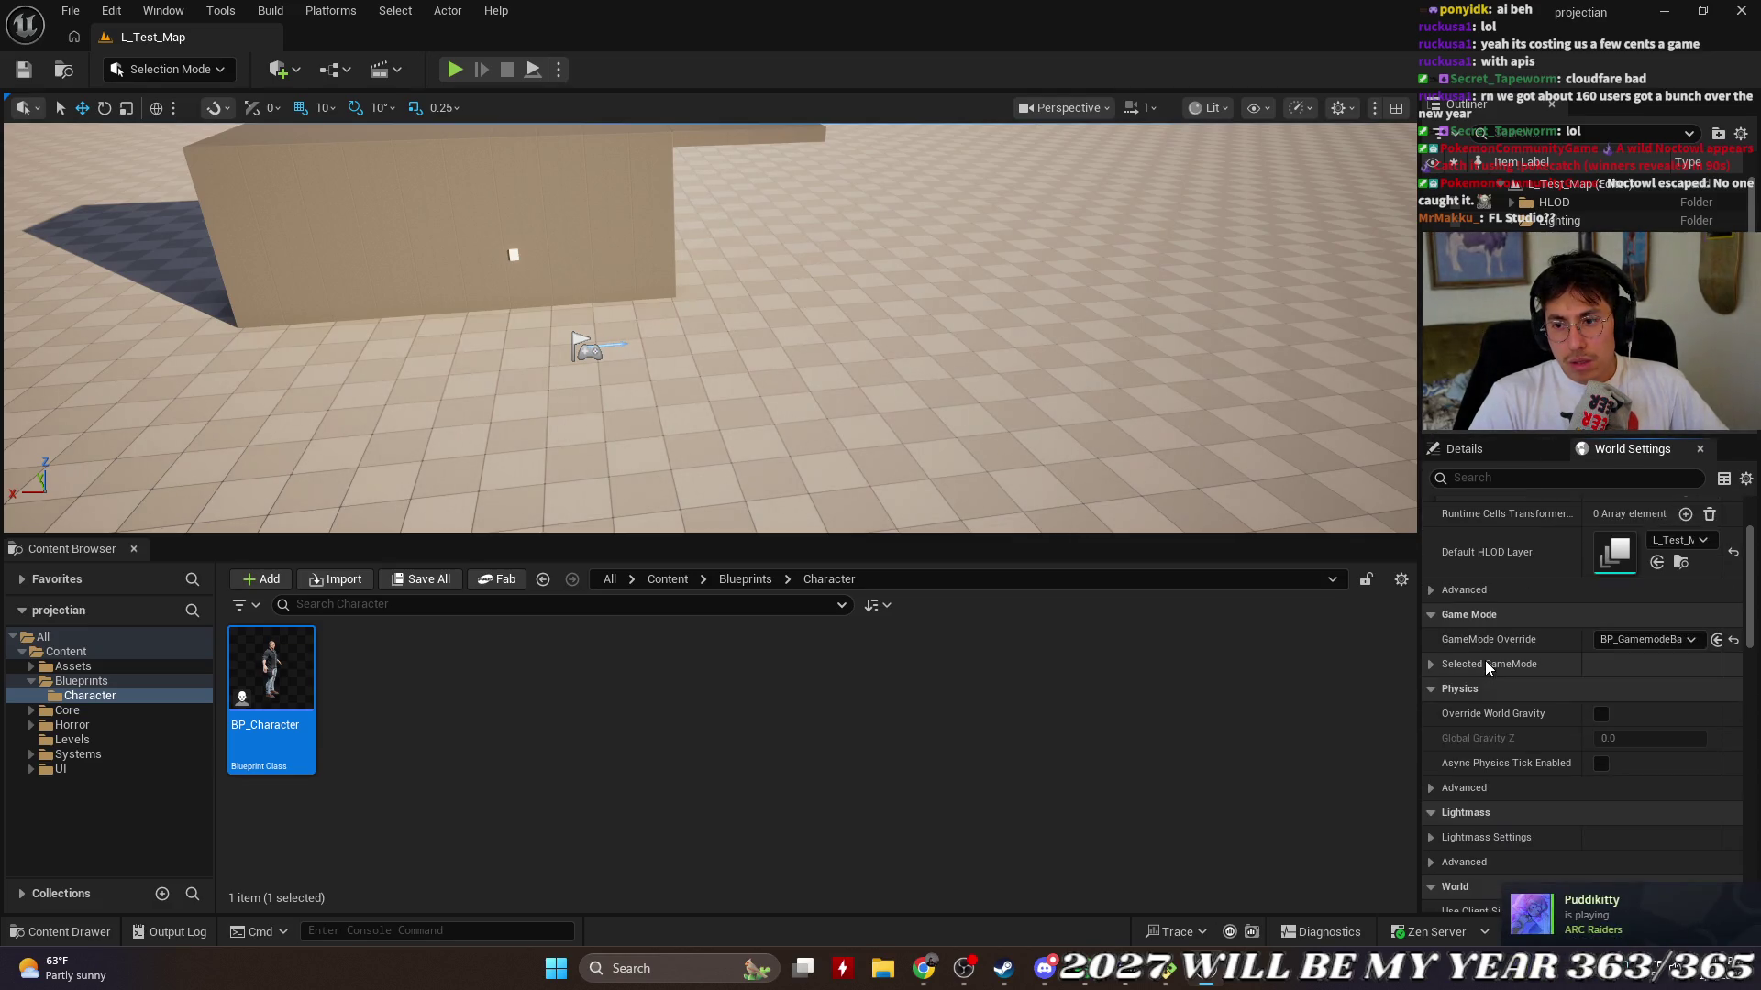
pyautogui.scroll(-10, 1488, 670)
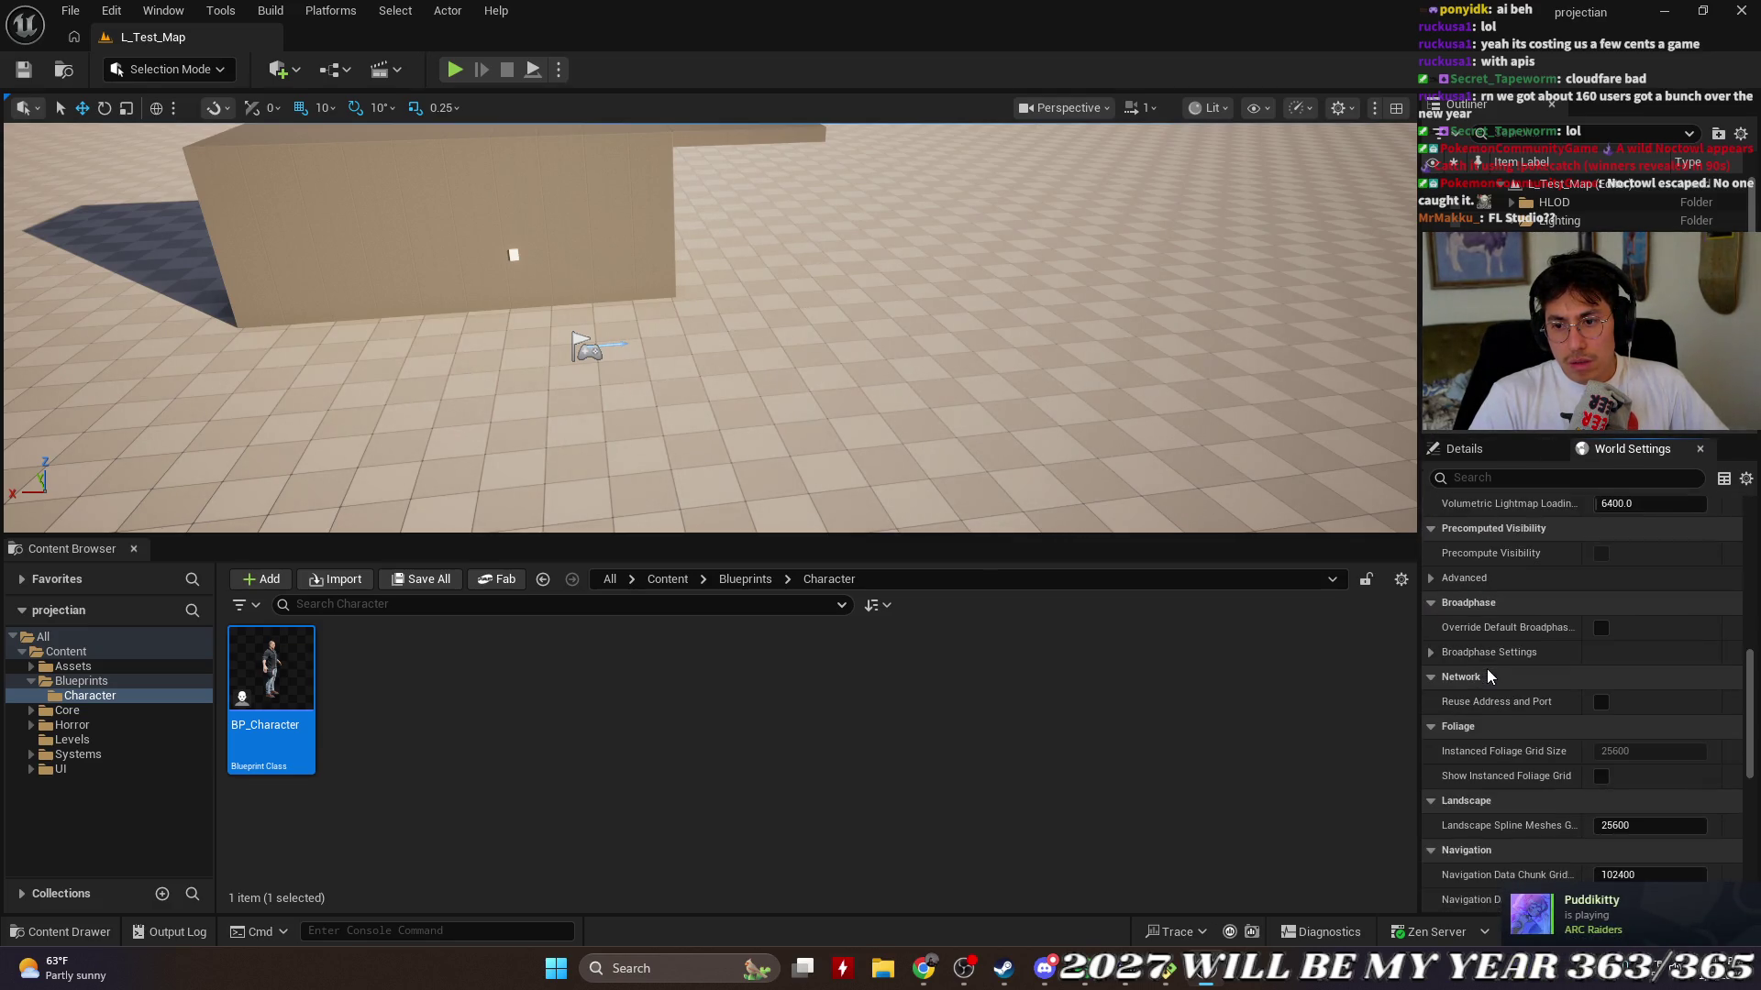
pyautogui.scroll(-10, 1488, 668)
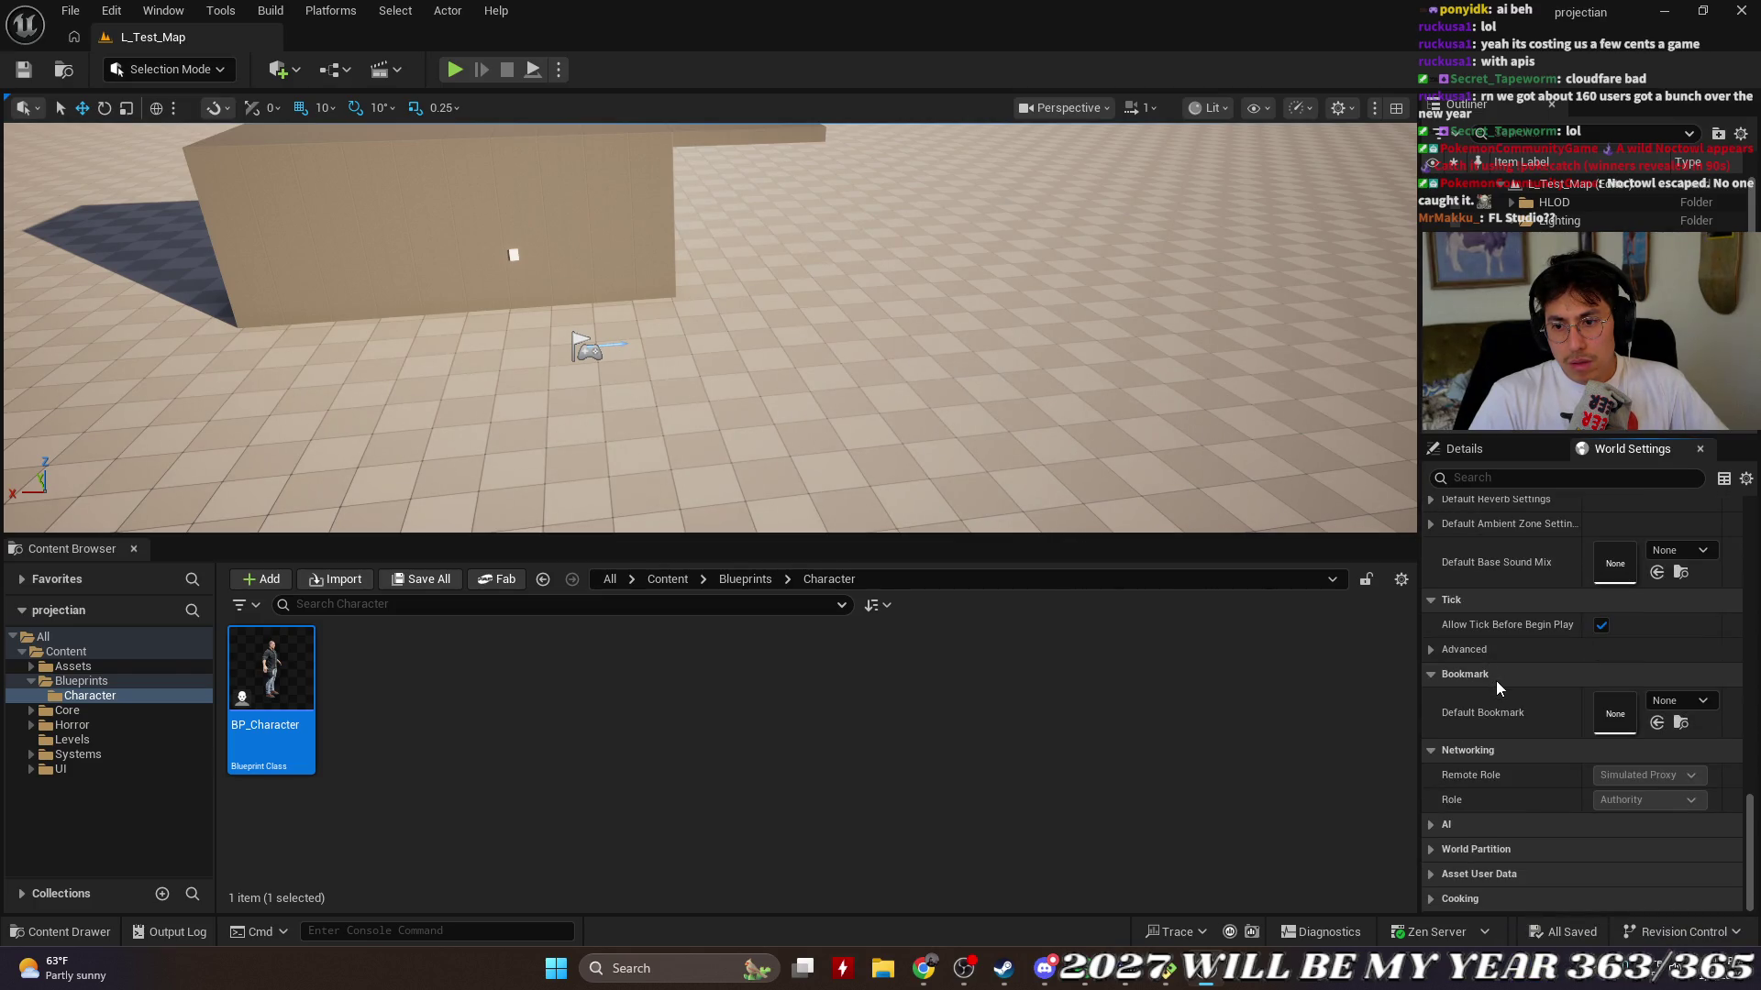
pyautogui.scroll(10, 1511, 674)
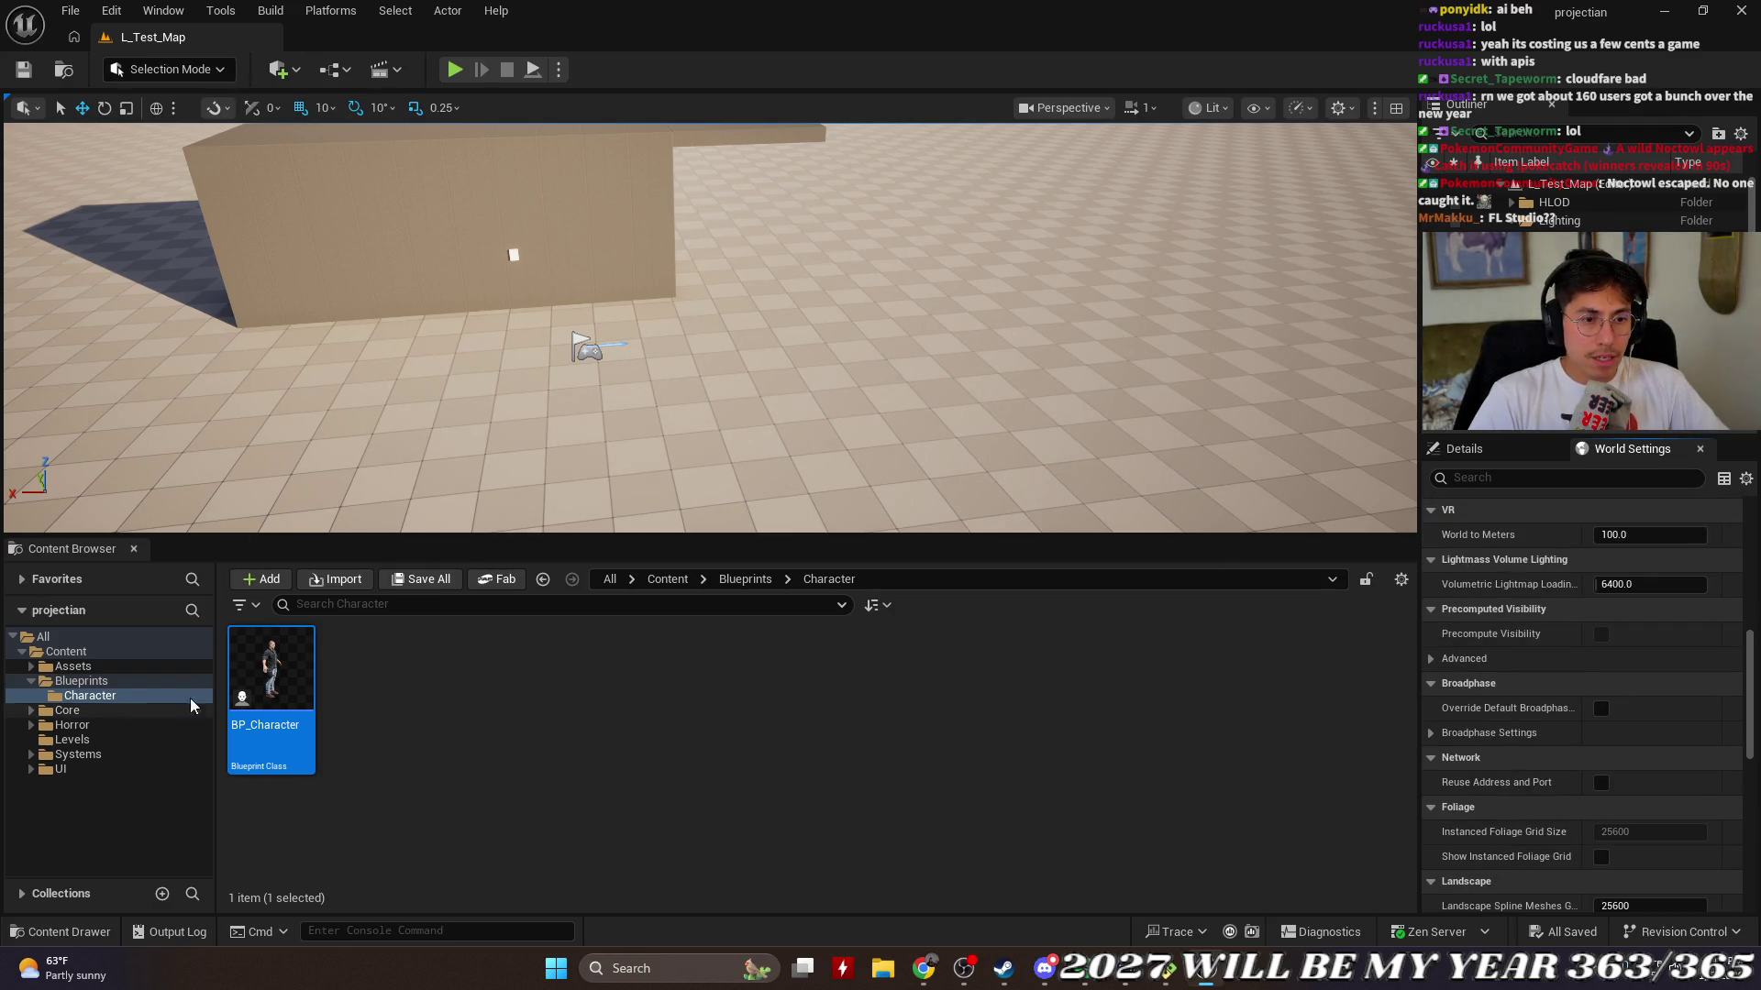
pyautogui.doubleClick(271, 697)
pyautogui.scroll(-5, 1241, 617)
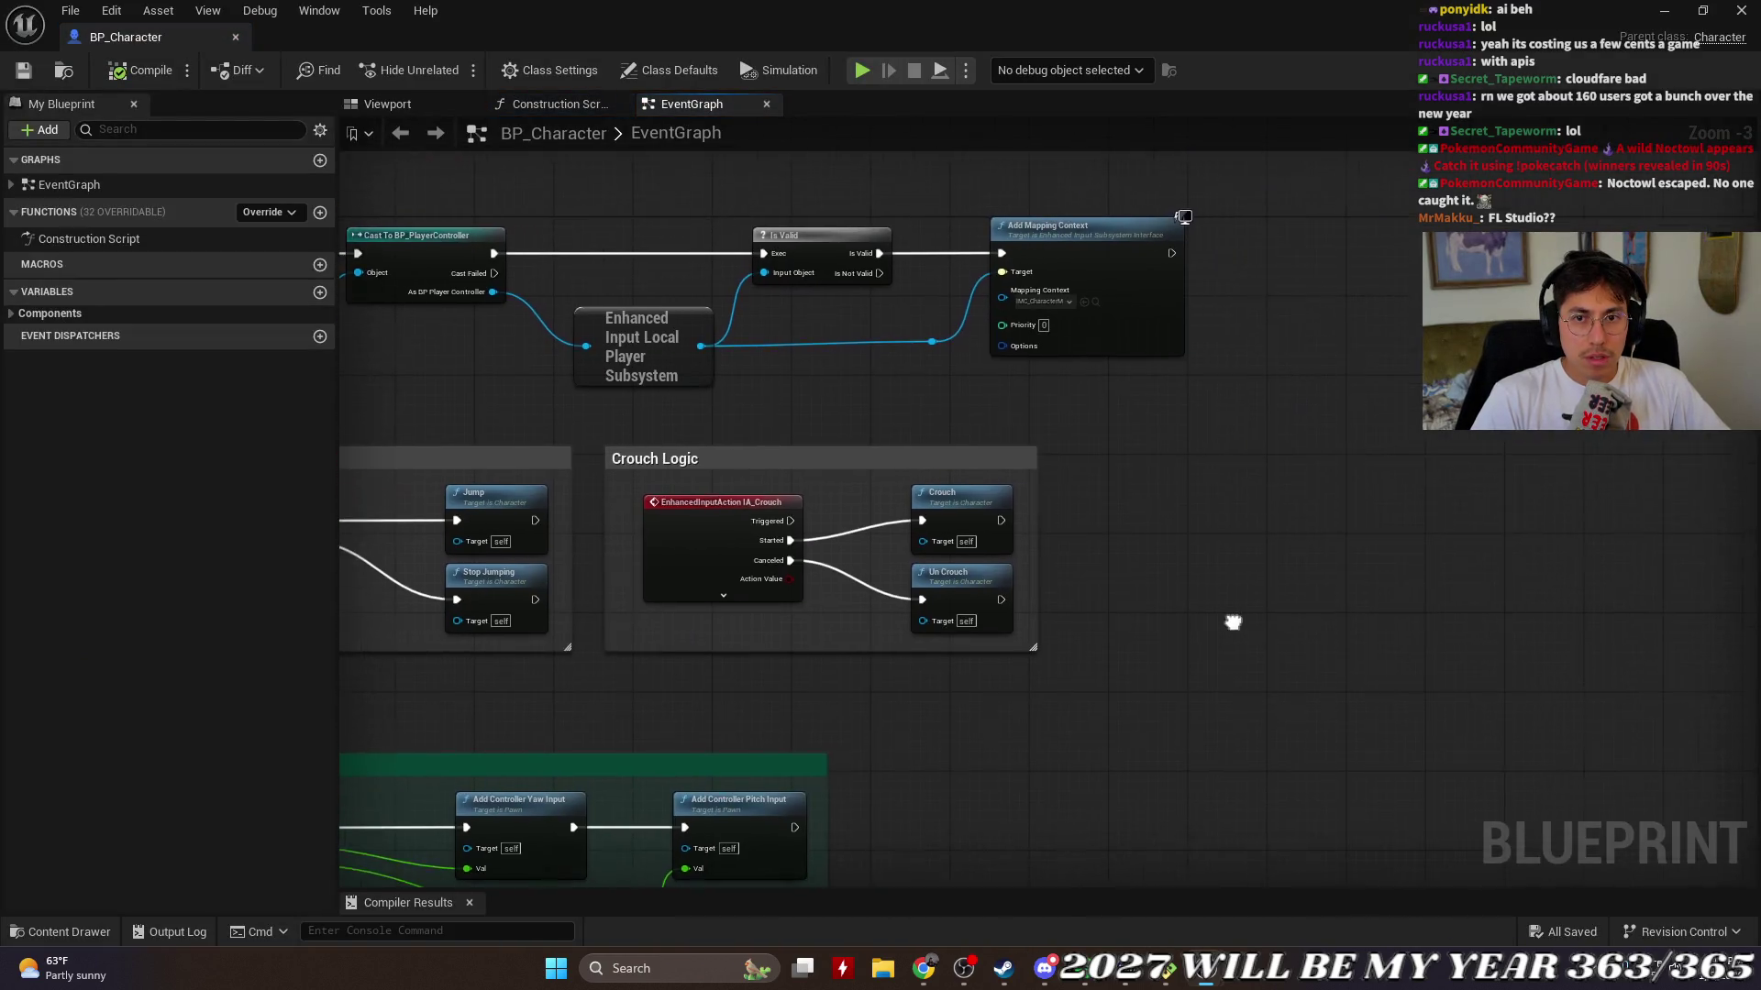
# Step: Zoom out the EventGraph, glance at the Viewport tab, then return to the EventGraph
pyautogui.moveTo(1277, 601); pyautogui.dragTo(1061, 395)
pyautogui.scroll(4, 982, 385)
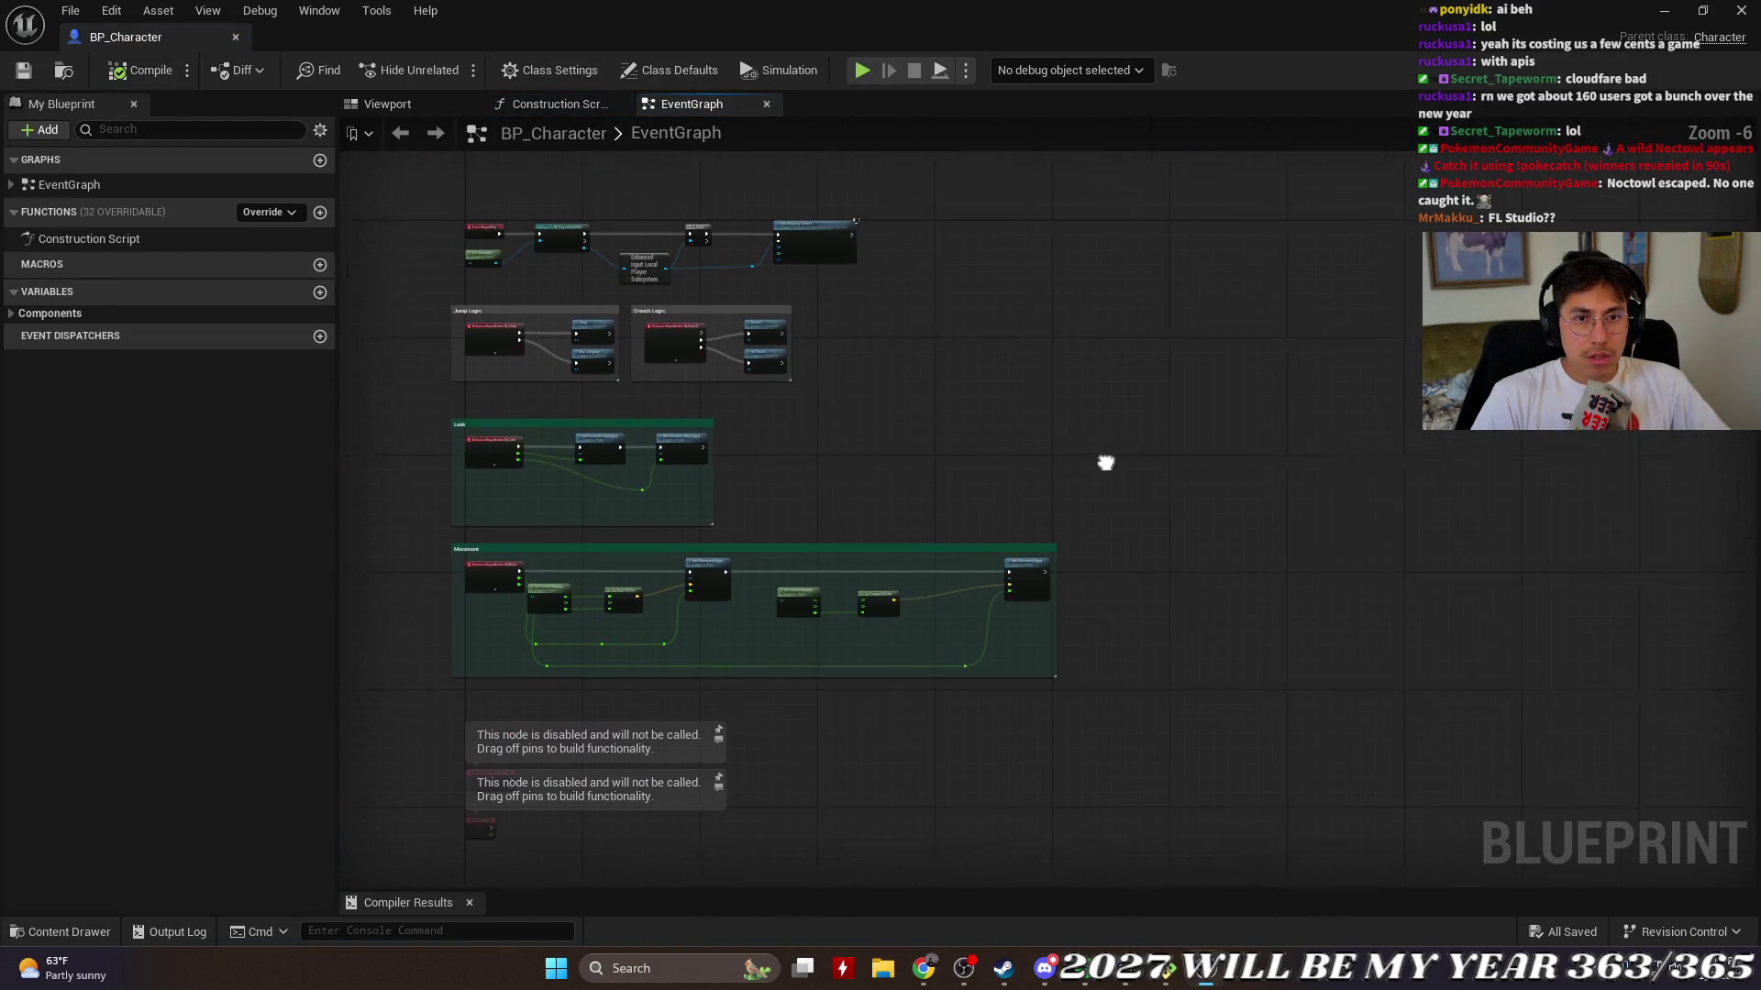
pyautogui.click(392, 106)
pyautogui.click(688, 104)
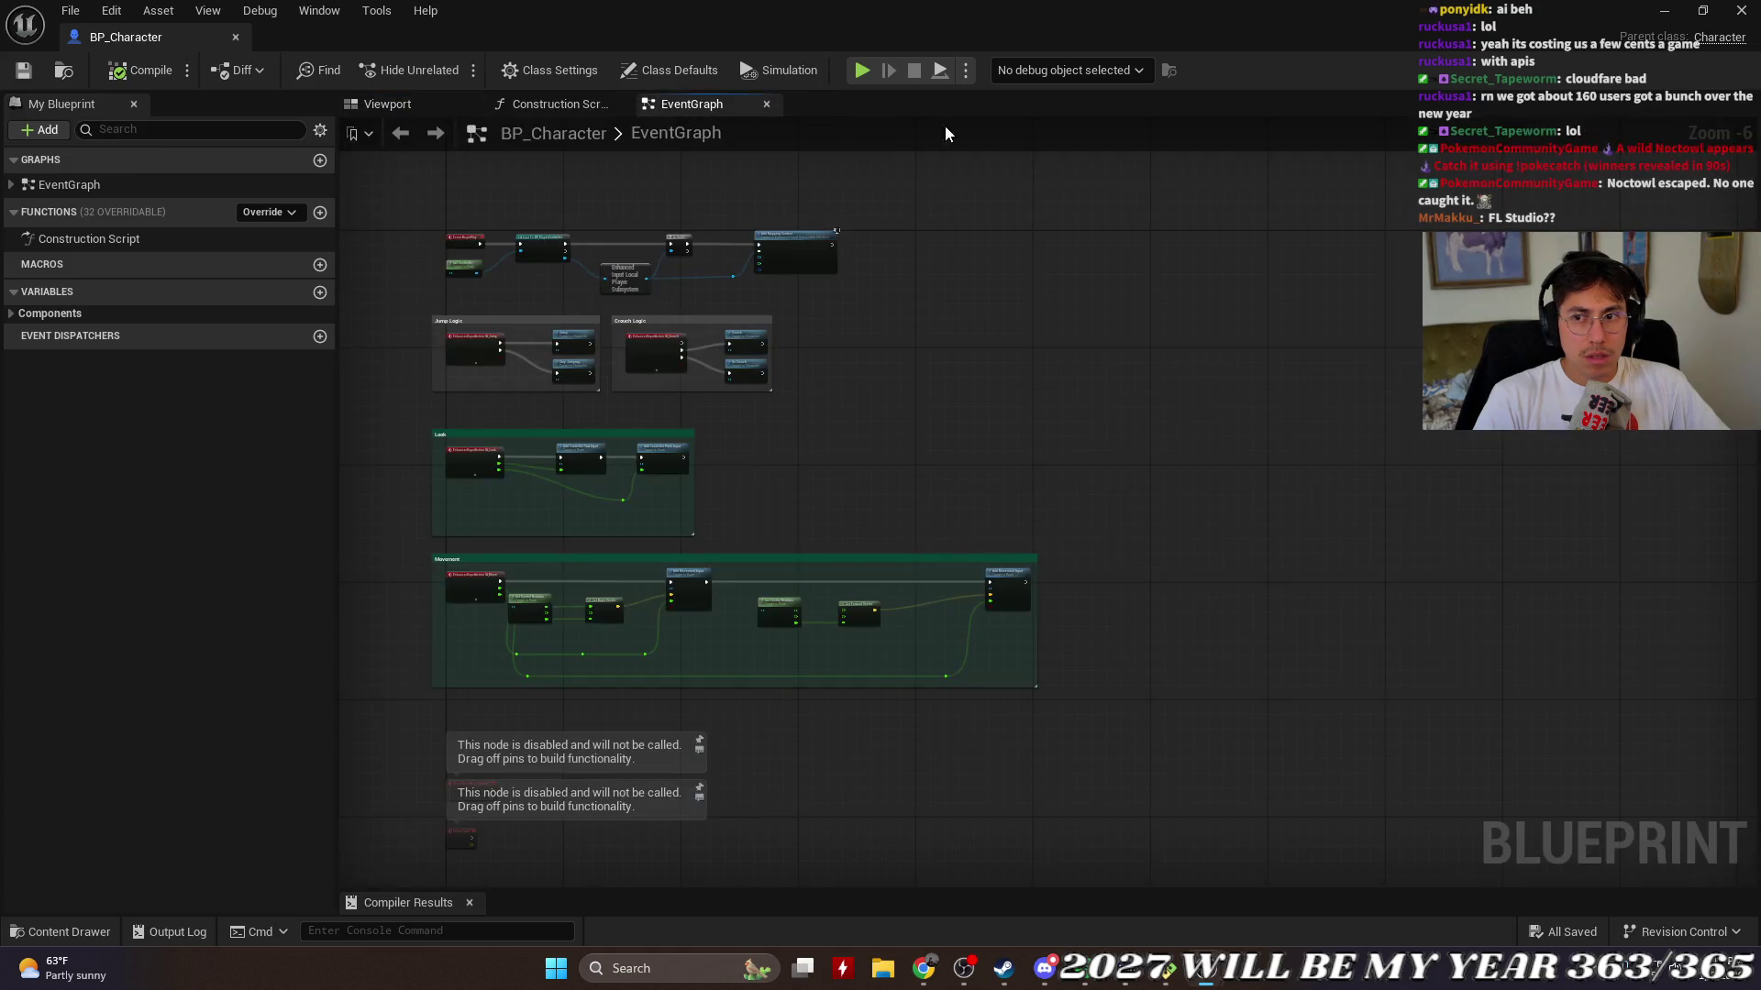
# Step: Add the Components panel showing capsule, mesh, SpringArm, PlayerCamera and movement components
pyautogui.click(103, 11)
pyautogui.moveTo(191, 14)
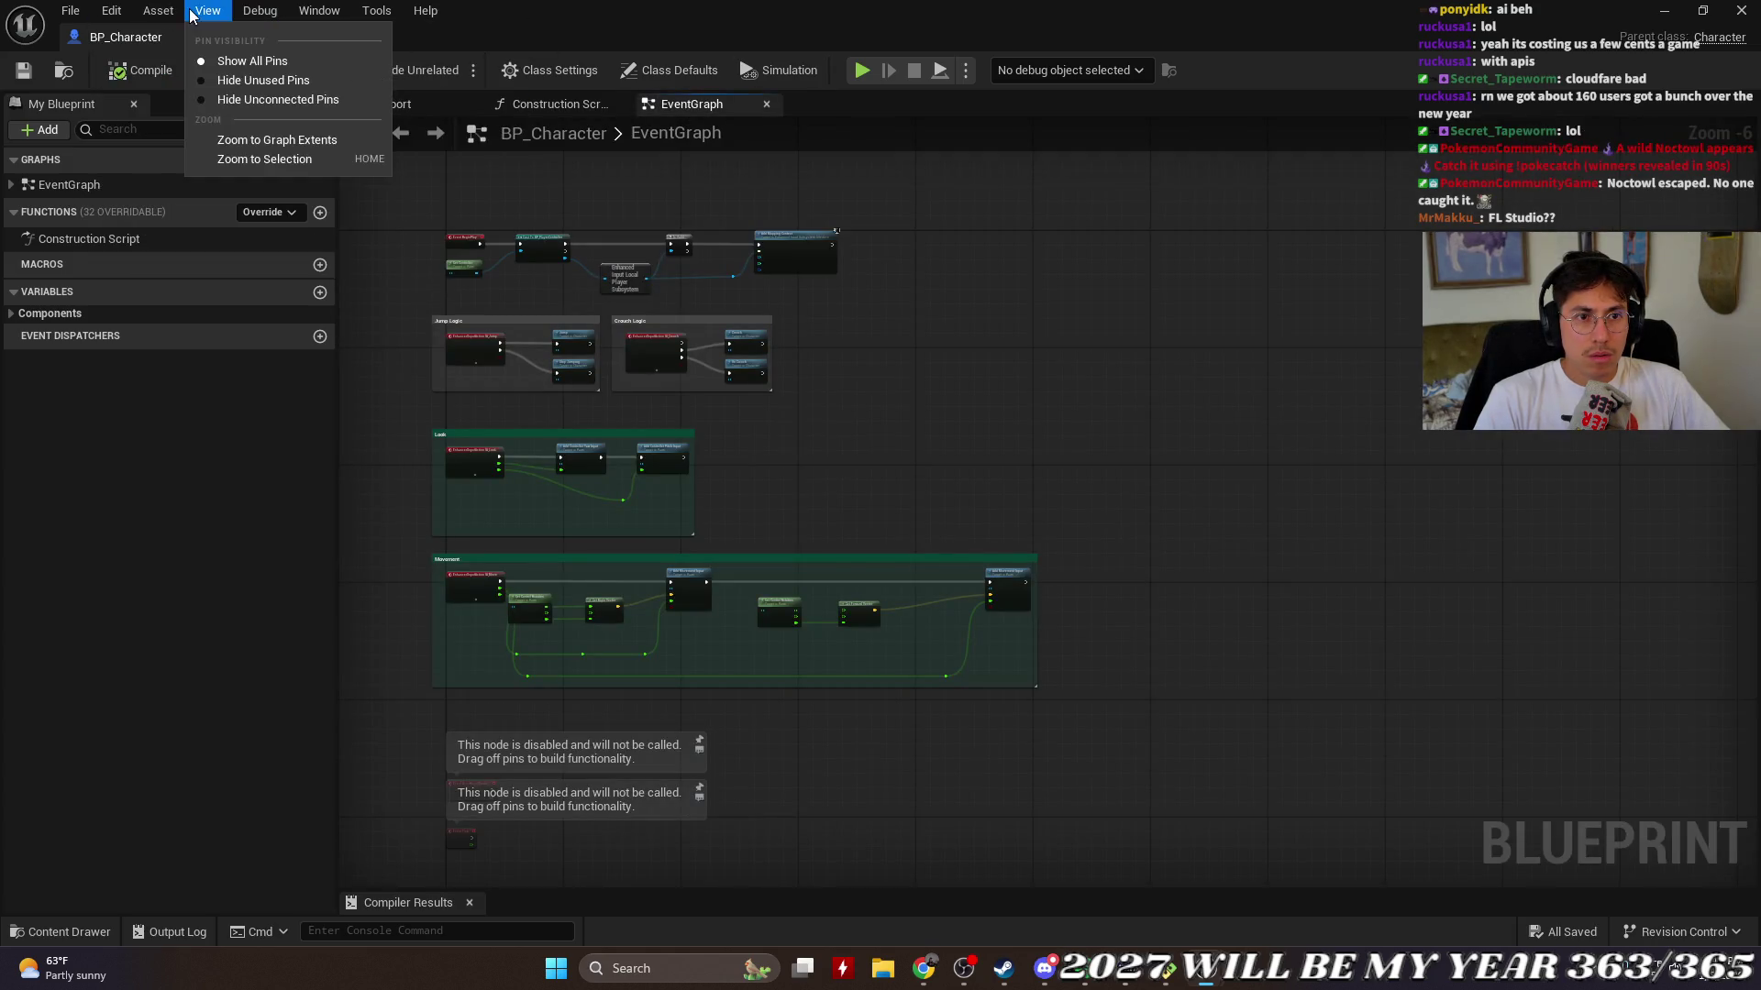
pyautogui.moveTo(304, 18)
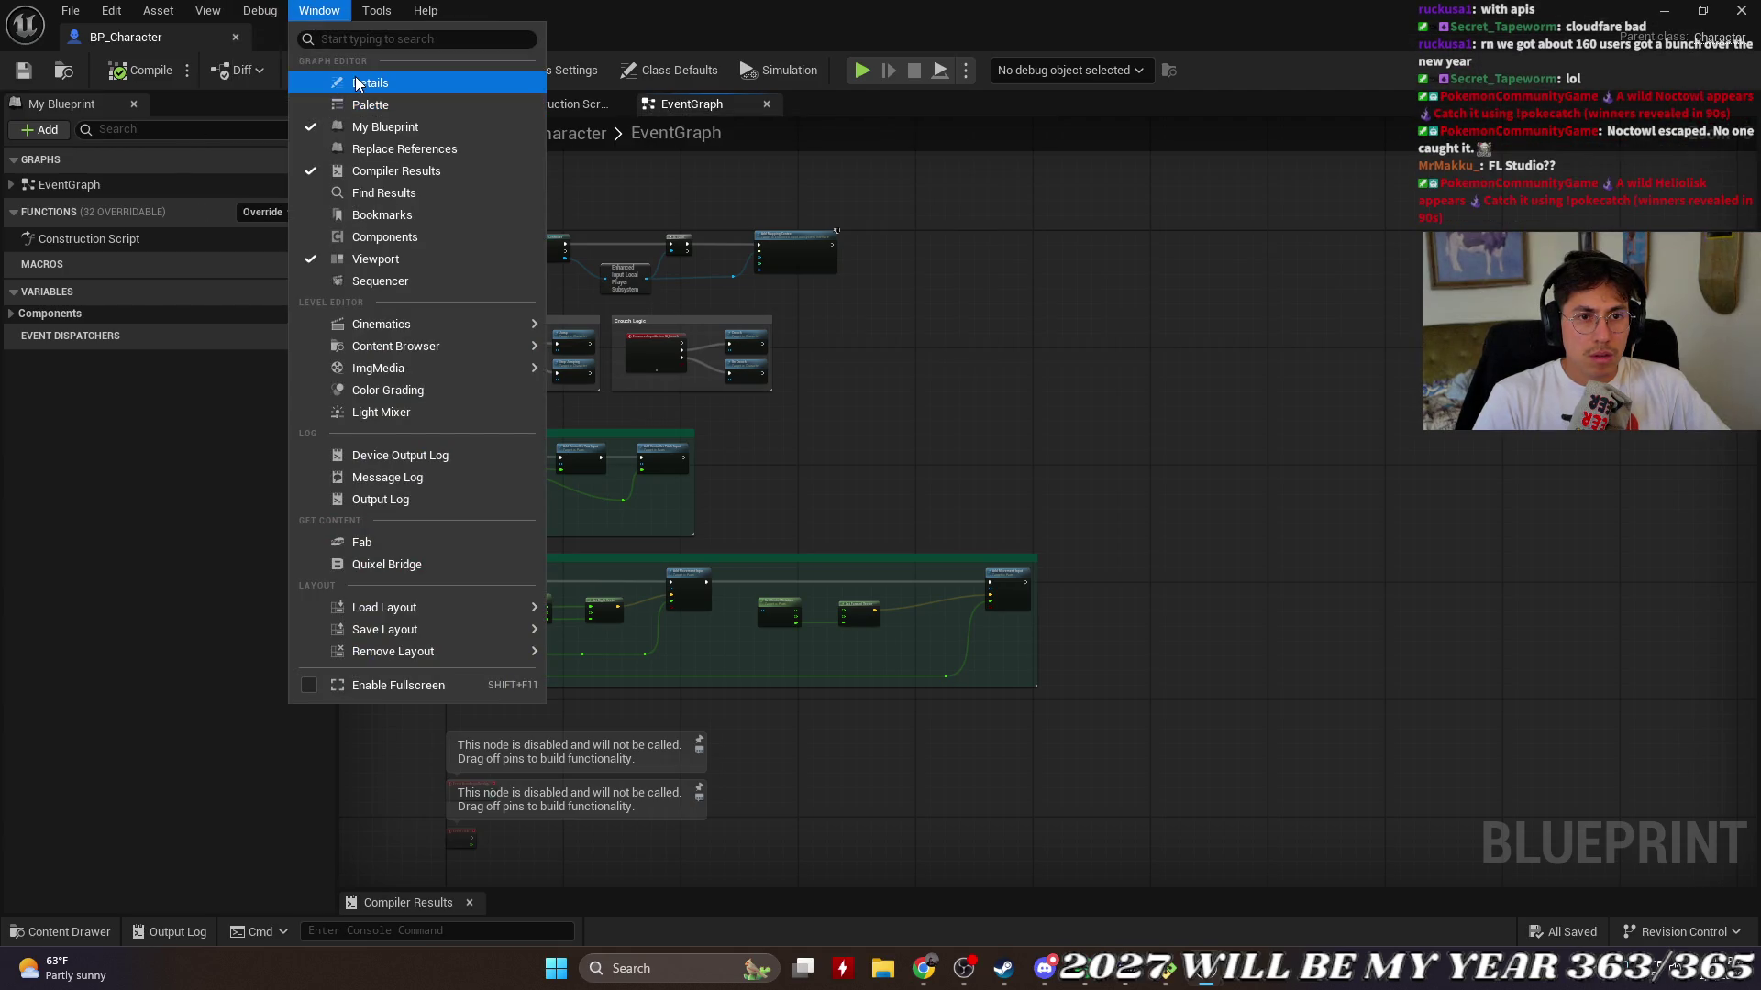
pyautogui.click(400, 238)
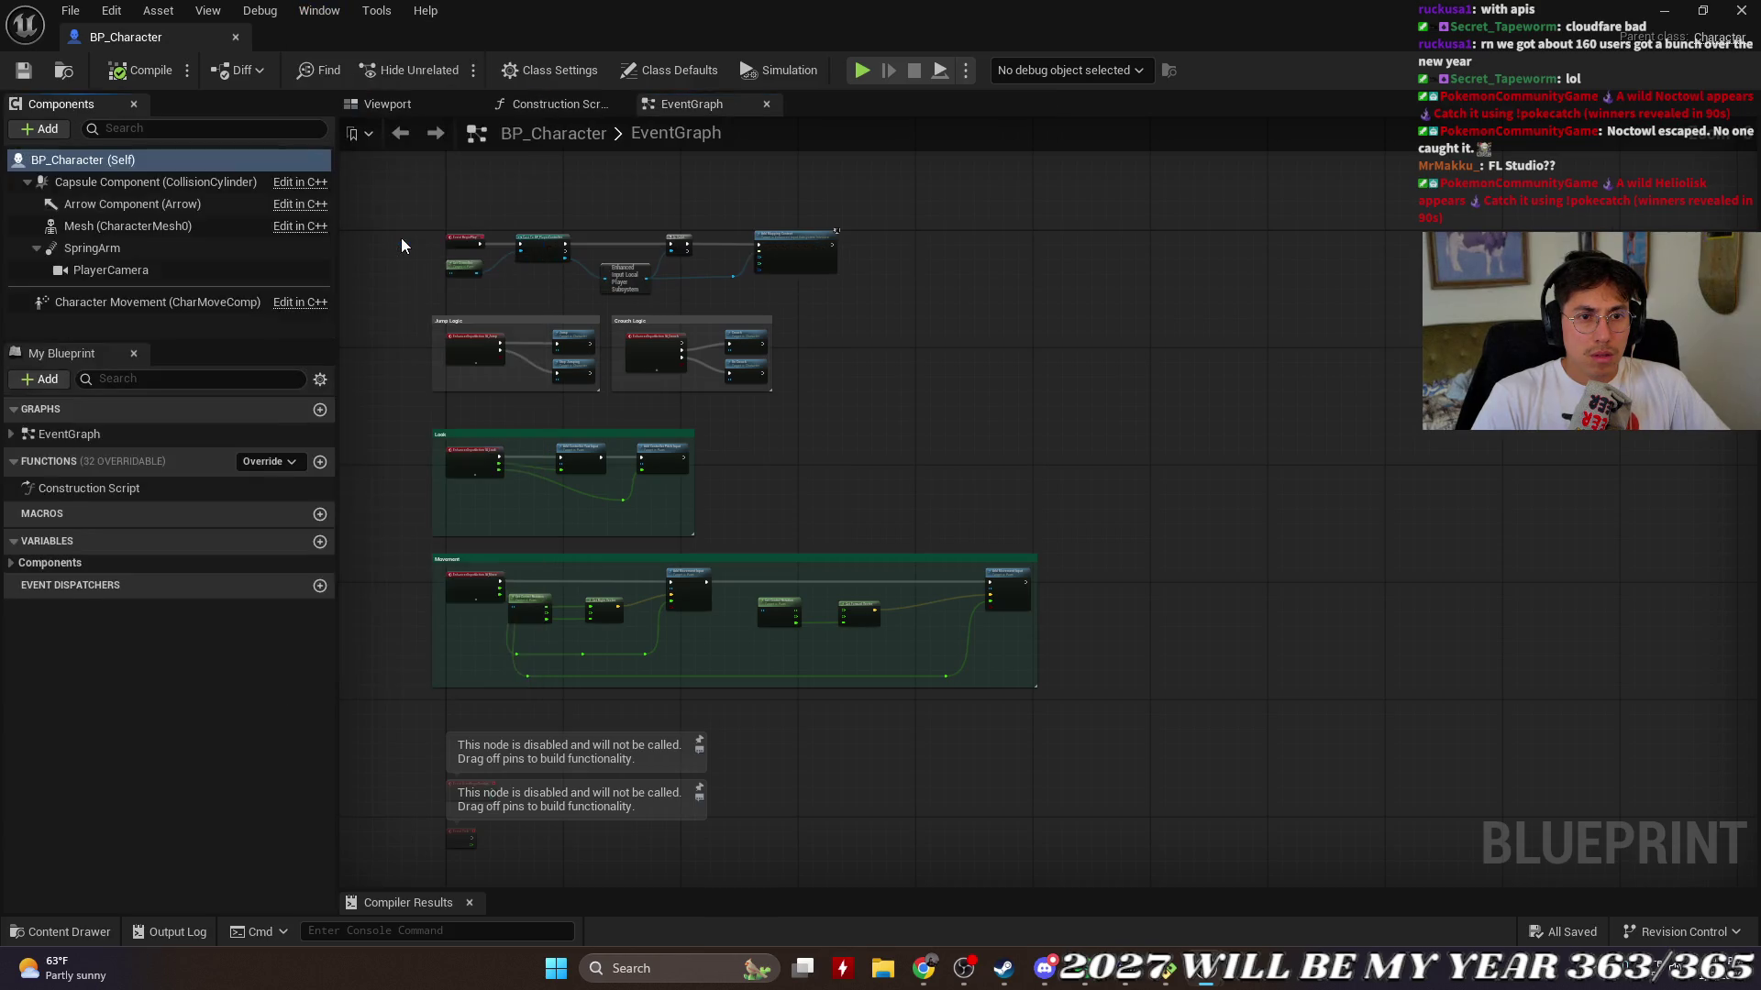
pyautogui.click(261, 11)
pyautogui.moveTo(336, 17)
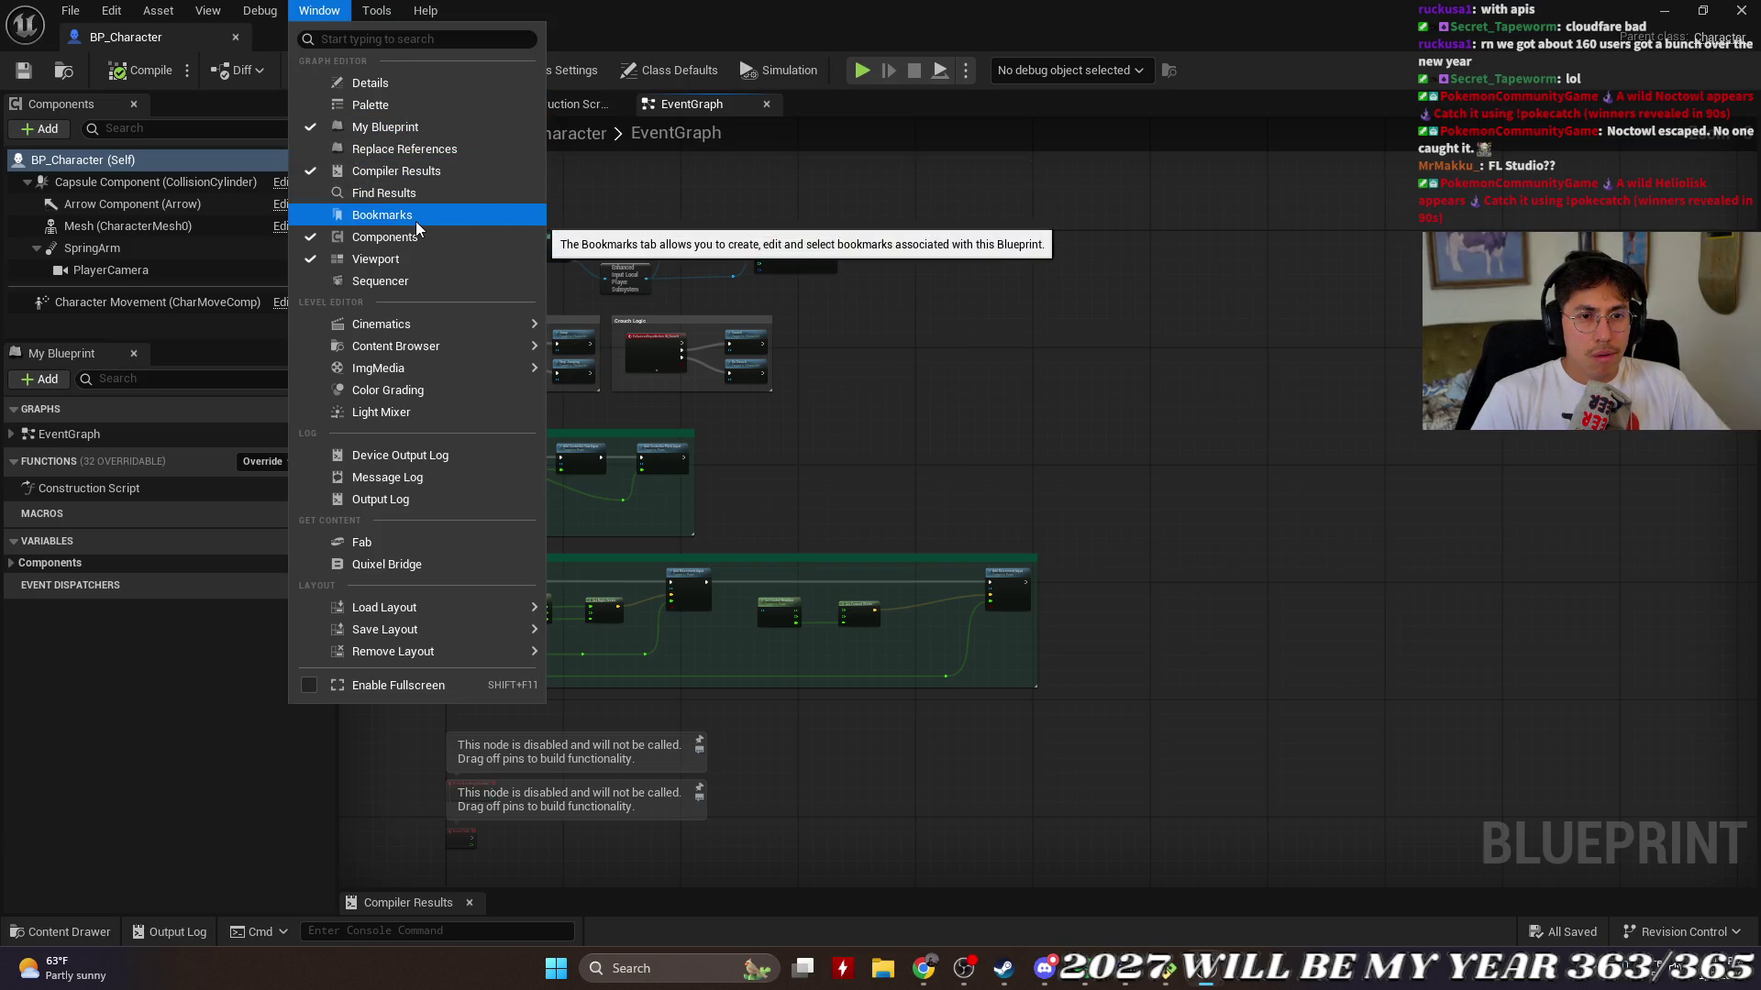
# Step: Open the Sequencer and Content Browser 1 panels, then close the BP_Character editor
pyautogui.click(414, 282)
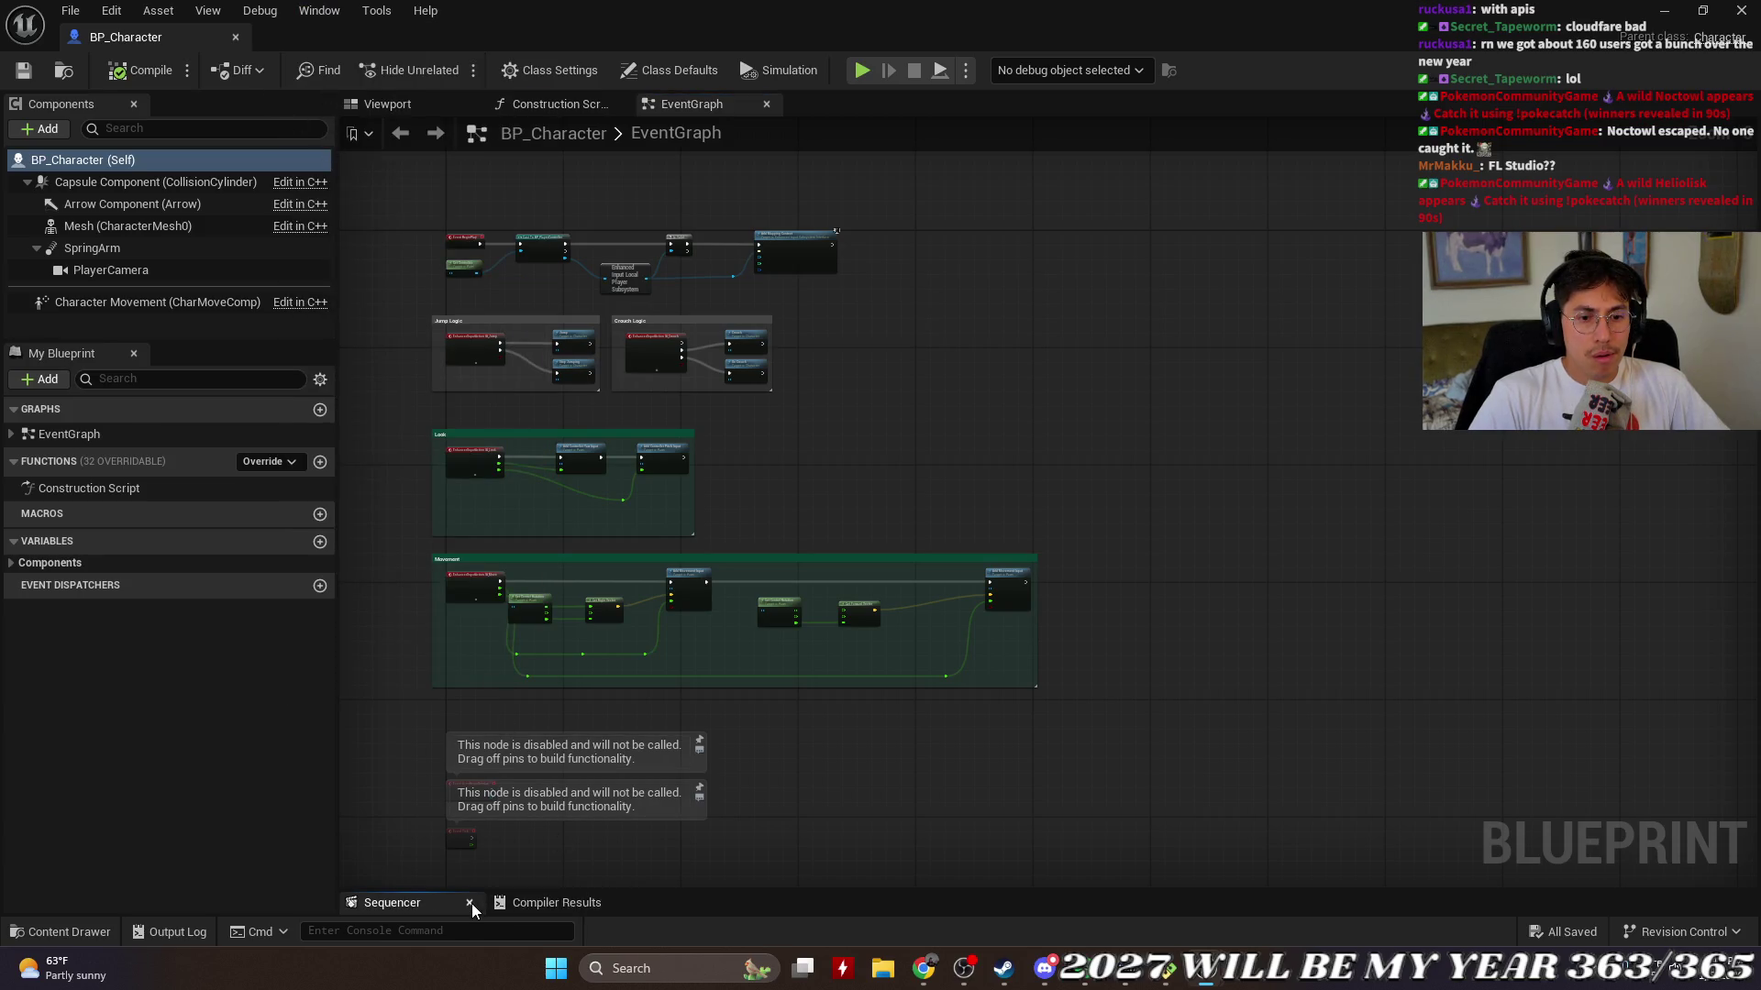
pyautogui.click(259, 11)
pyautogui.moveTo(321, 13)
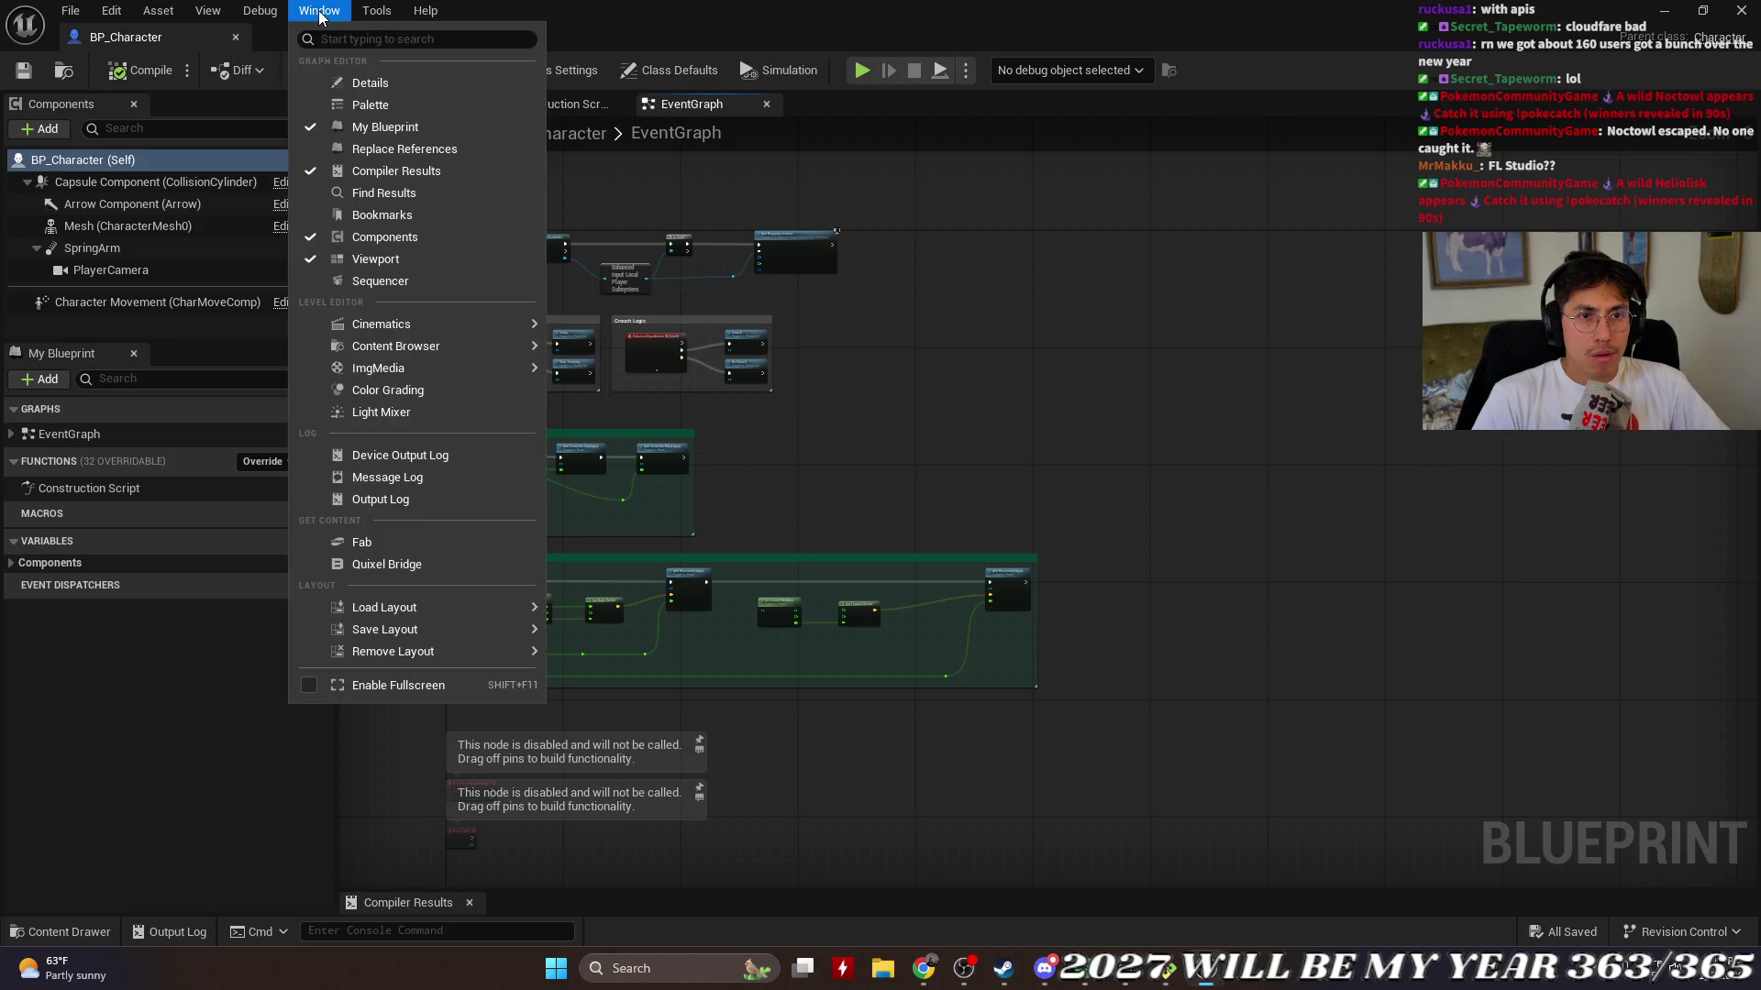
pyautogui.moveTo(436, 348)
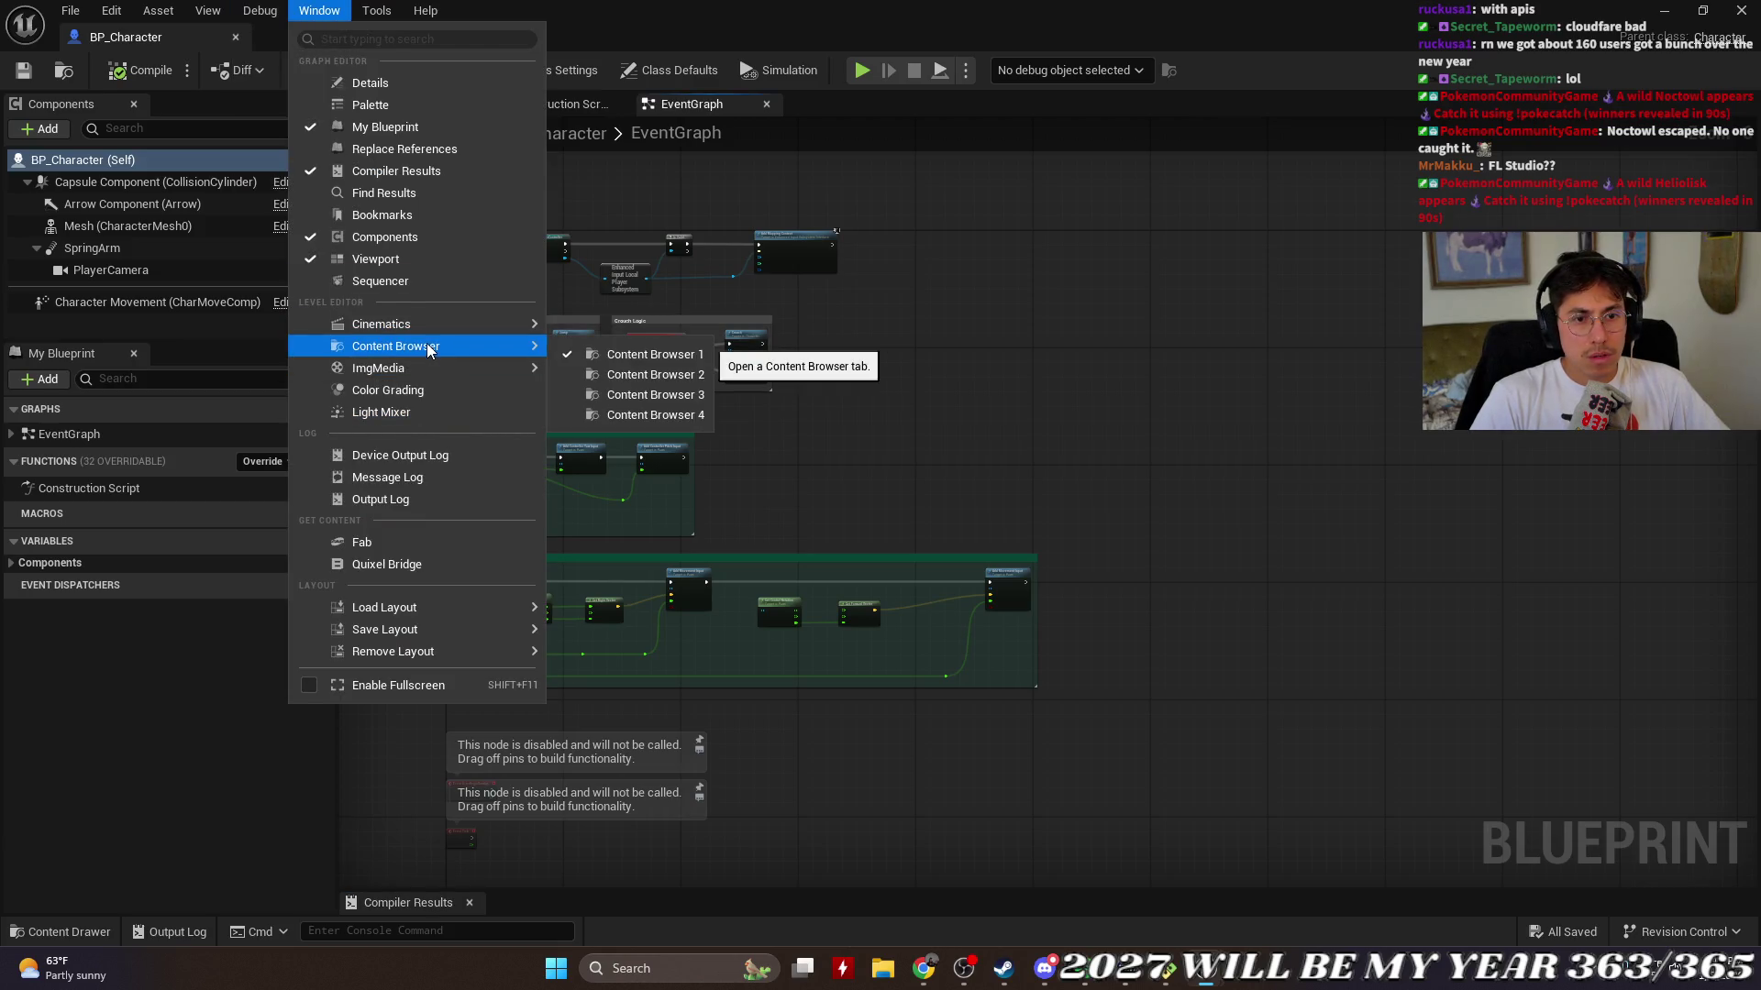
pyautogui.click(689, 356)
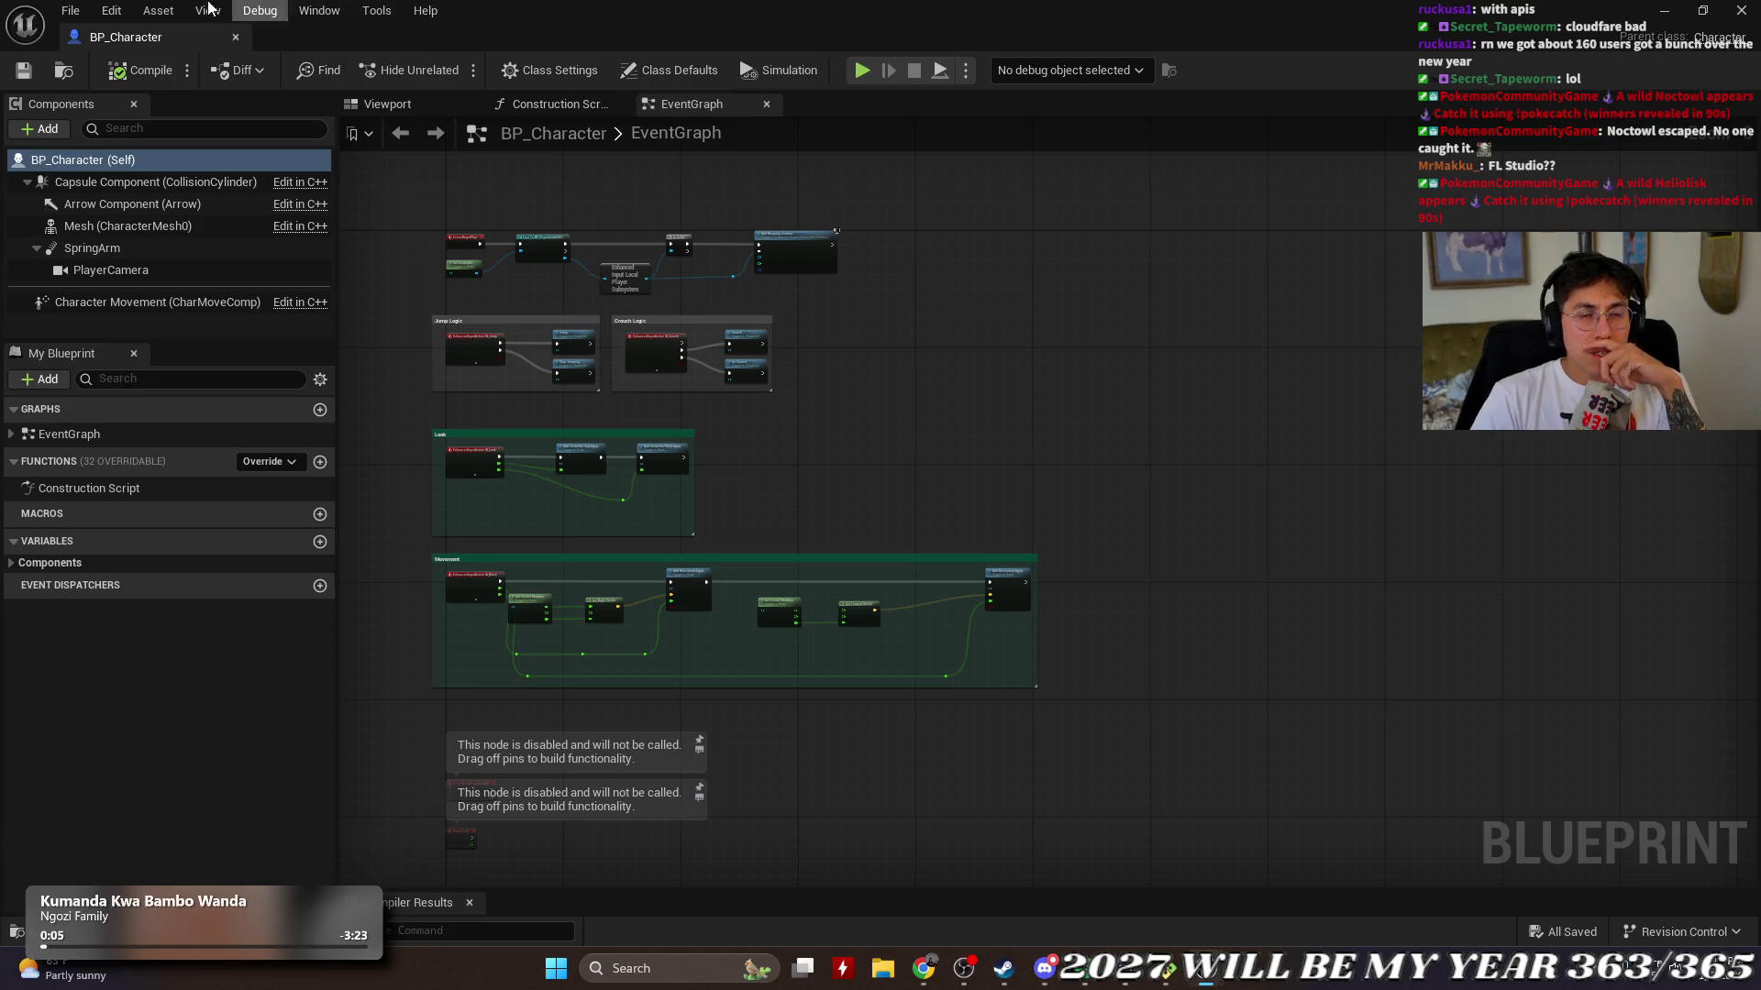
pyautogui.click(235, 37)
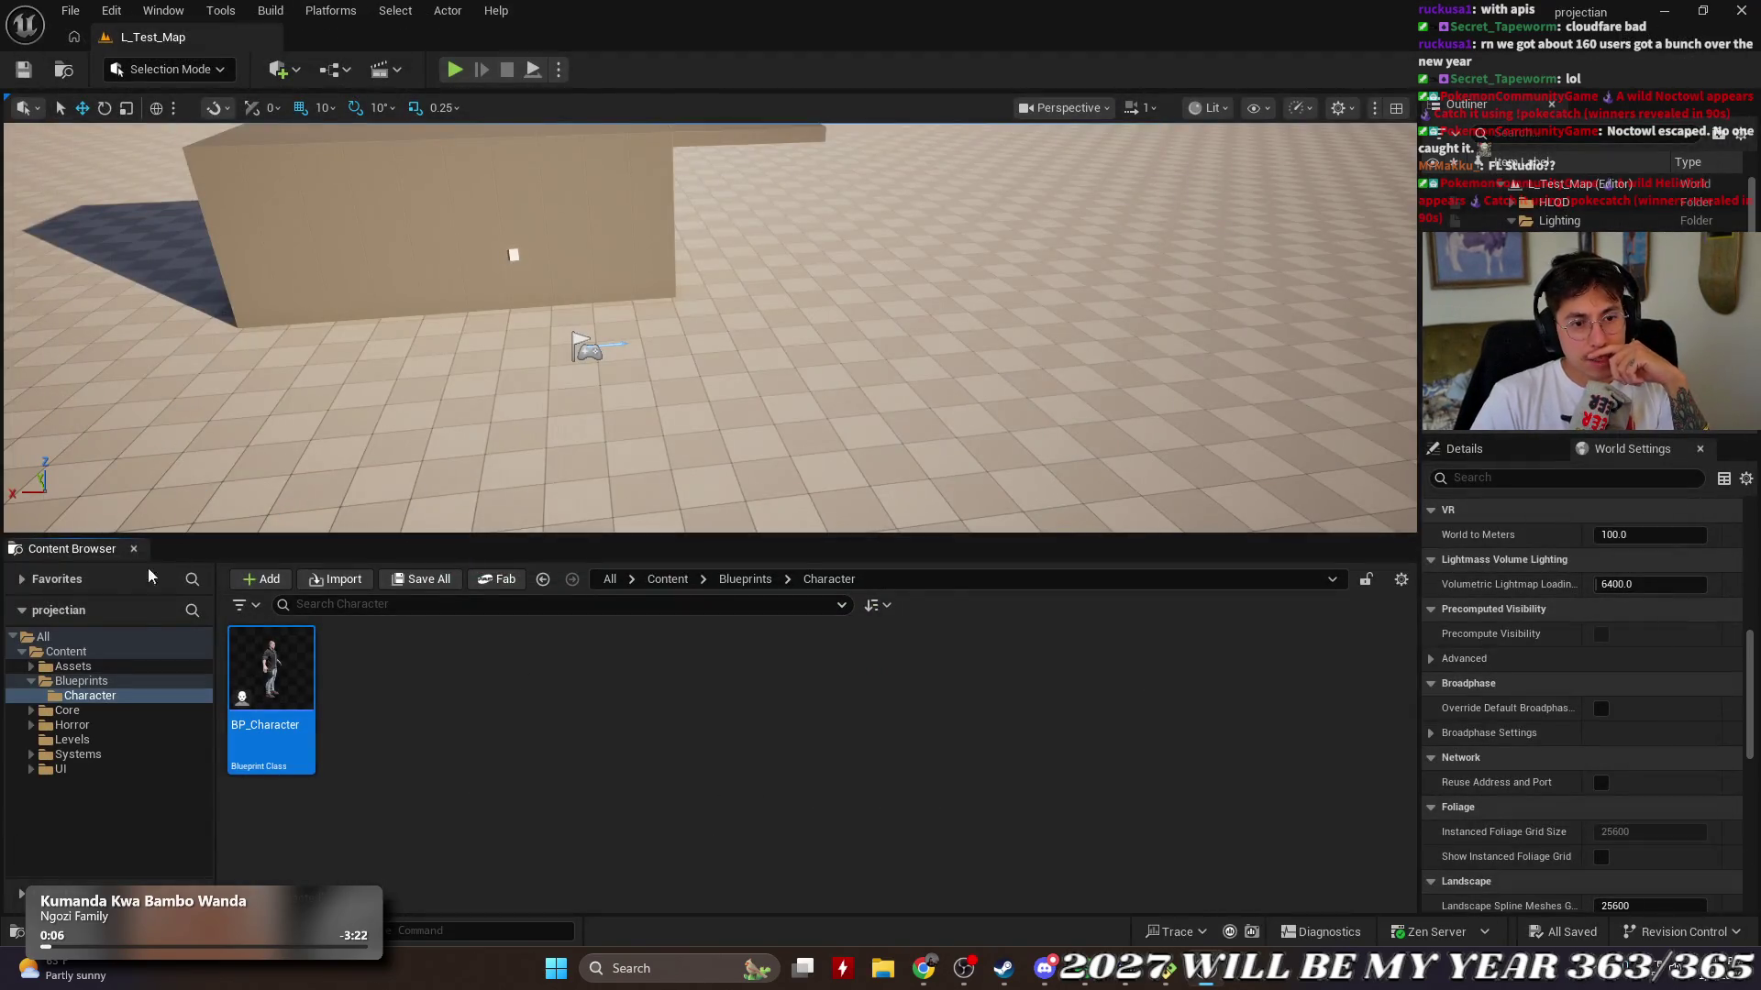
# Step: Open BP_Character from the Content/Blueprints/Character folder
pyautogui.click(81, 680)
pyautogui.doubleClick(266, 679)
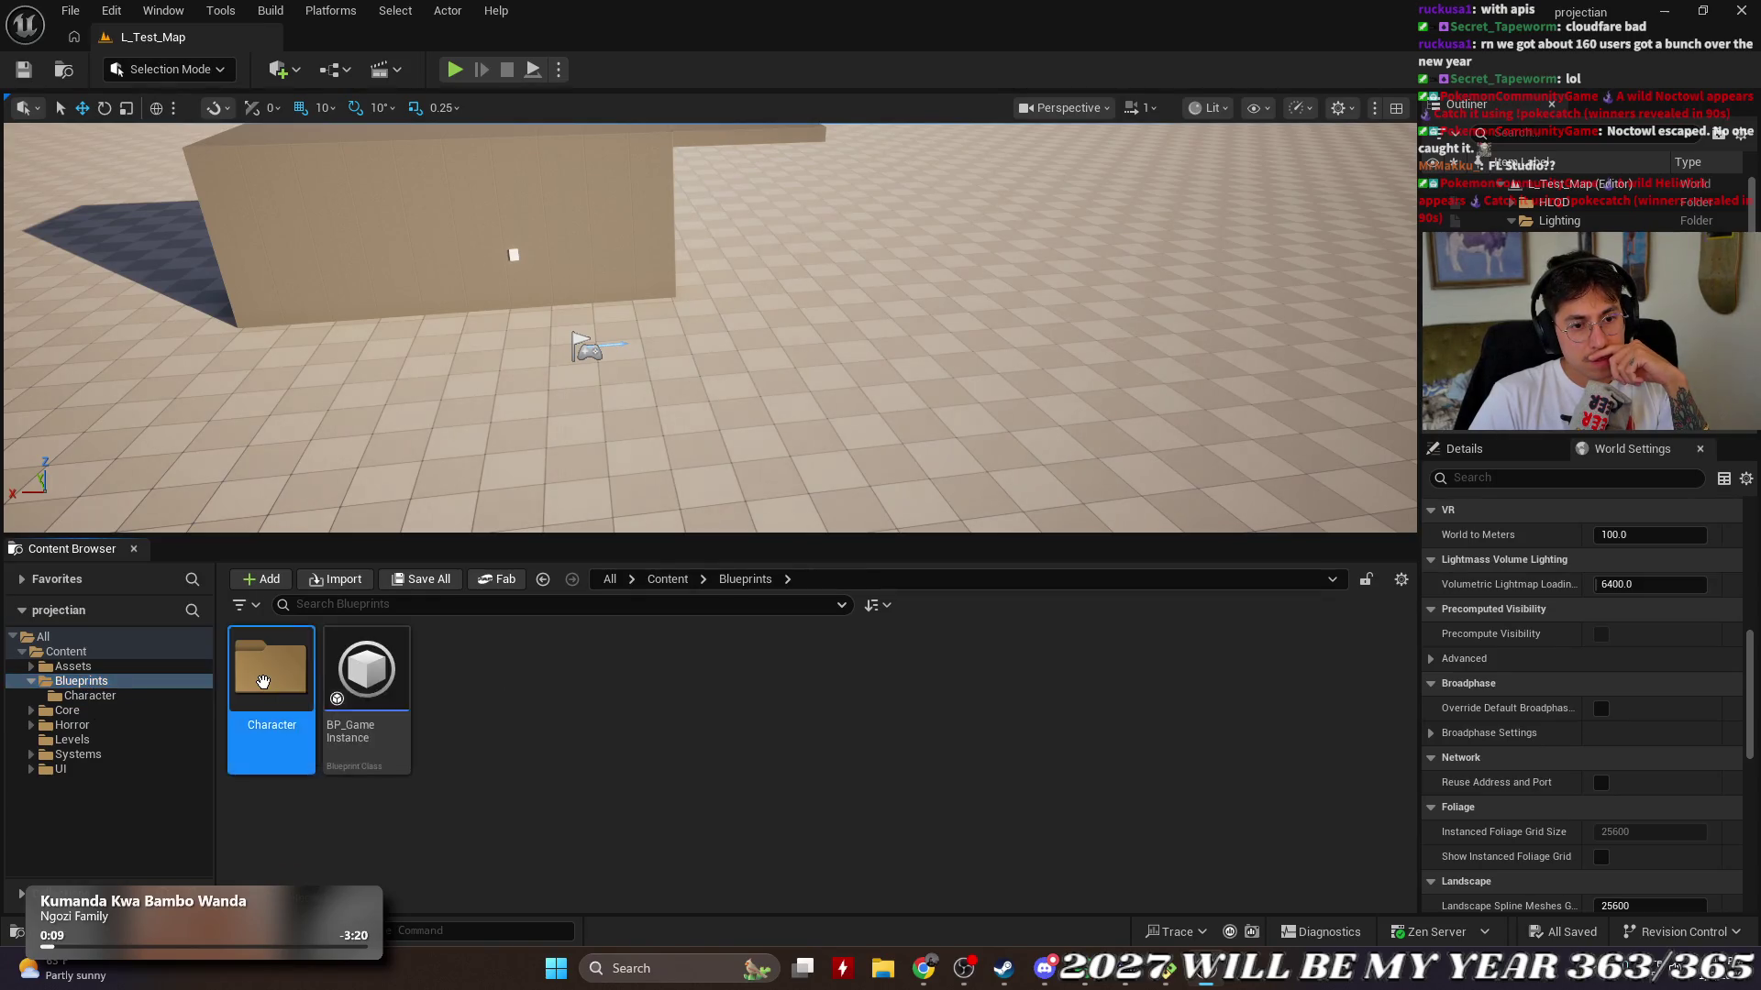
pyautogui.doubleClick(264, 681)
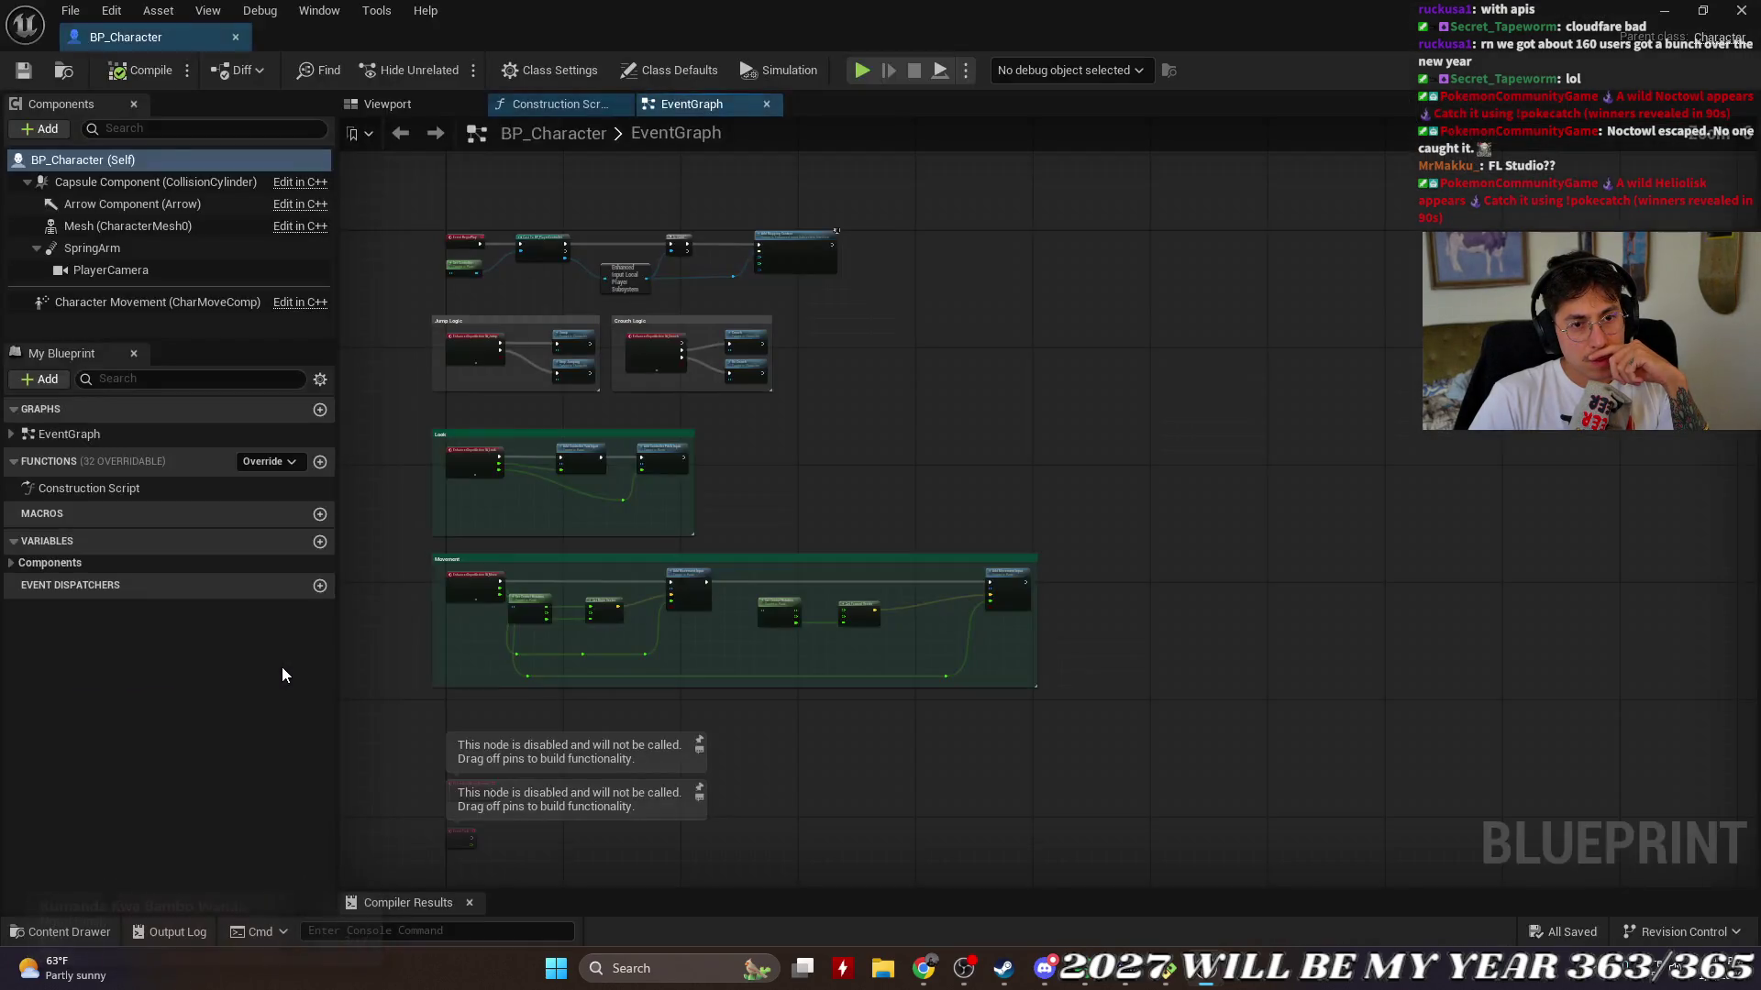
# Step: Add the Details panel to the BP_Character editor and return to the EventGraph
pyautogui.click(387, 103)
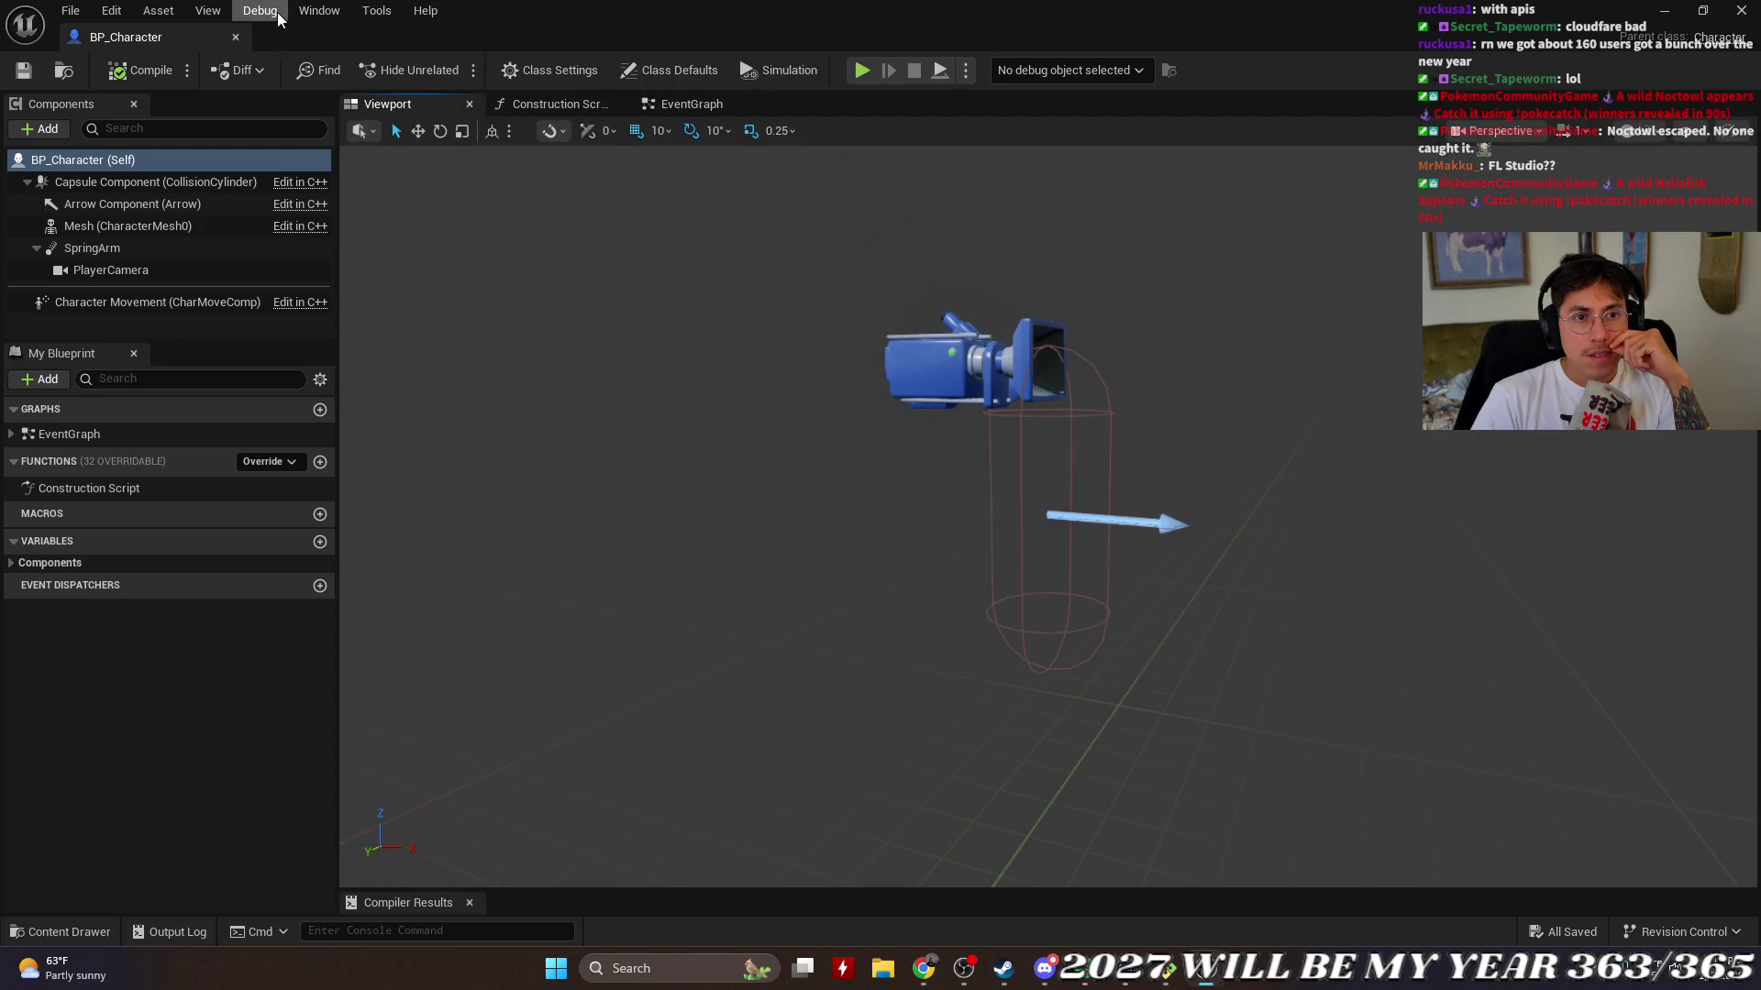
pyautogui.click(319, 10)
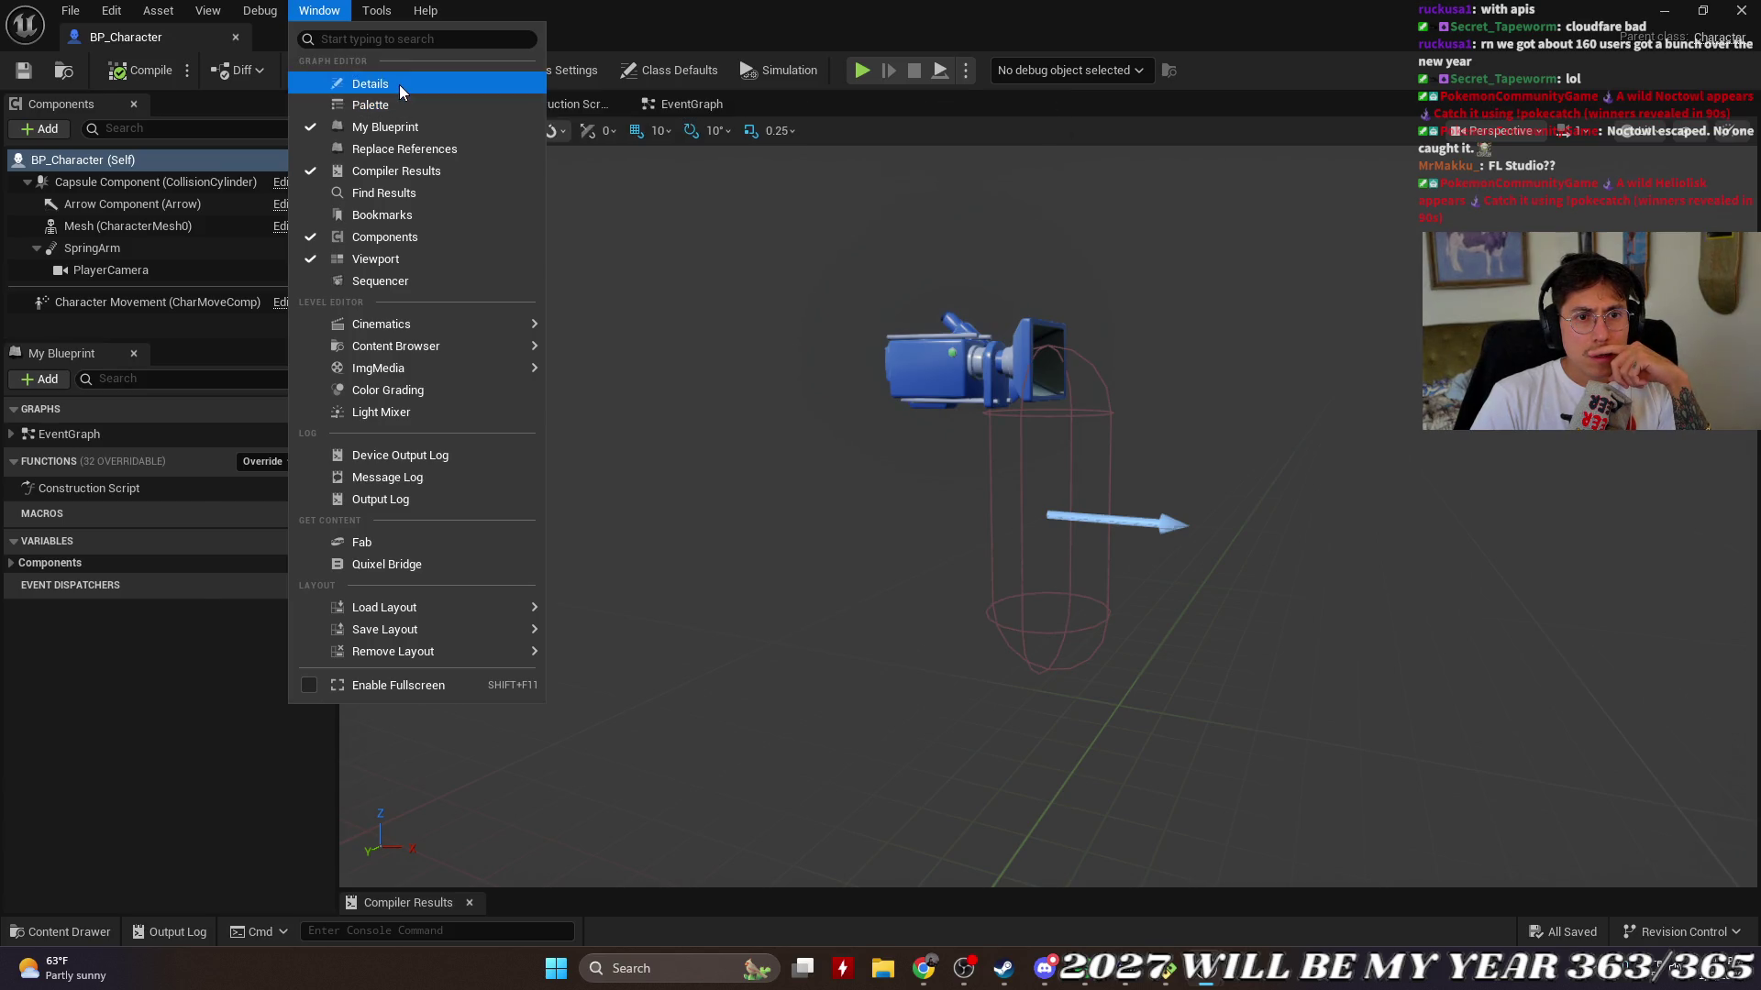
pyautogui.click(399, 84)
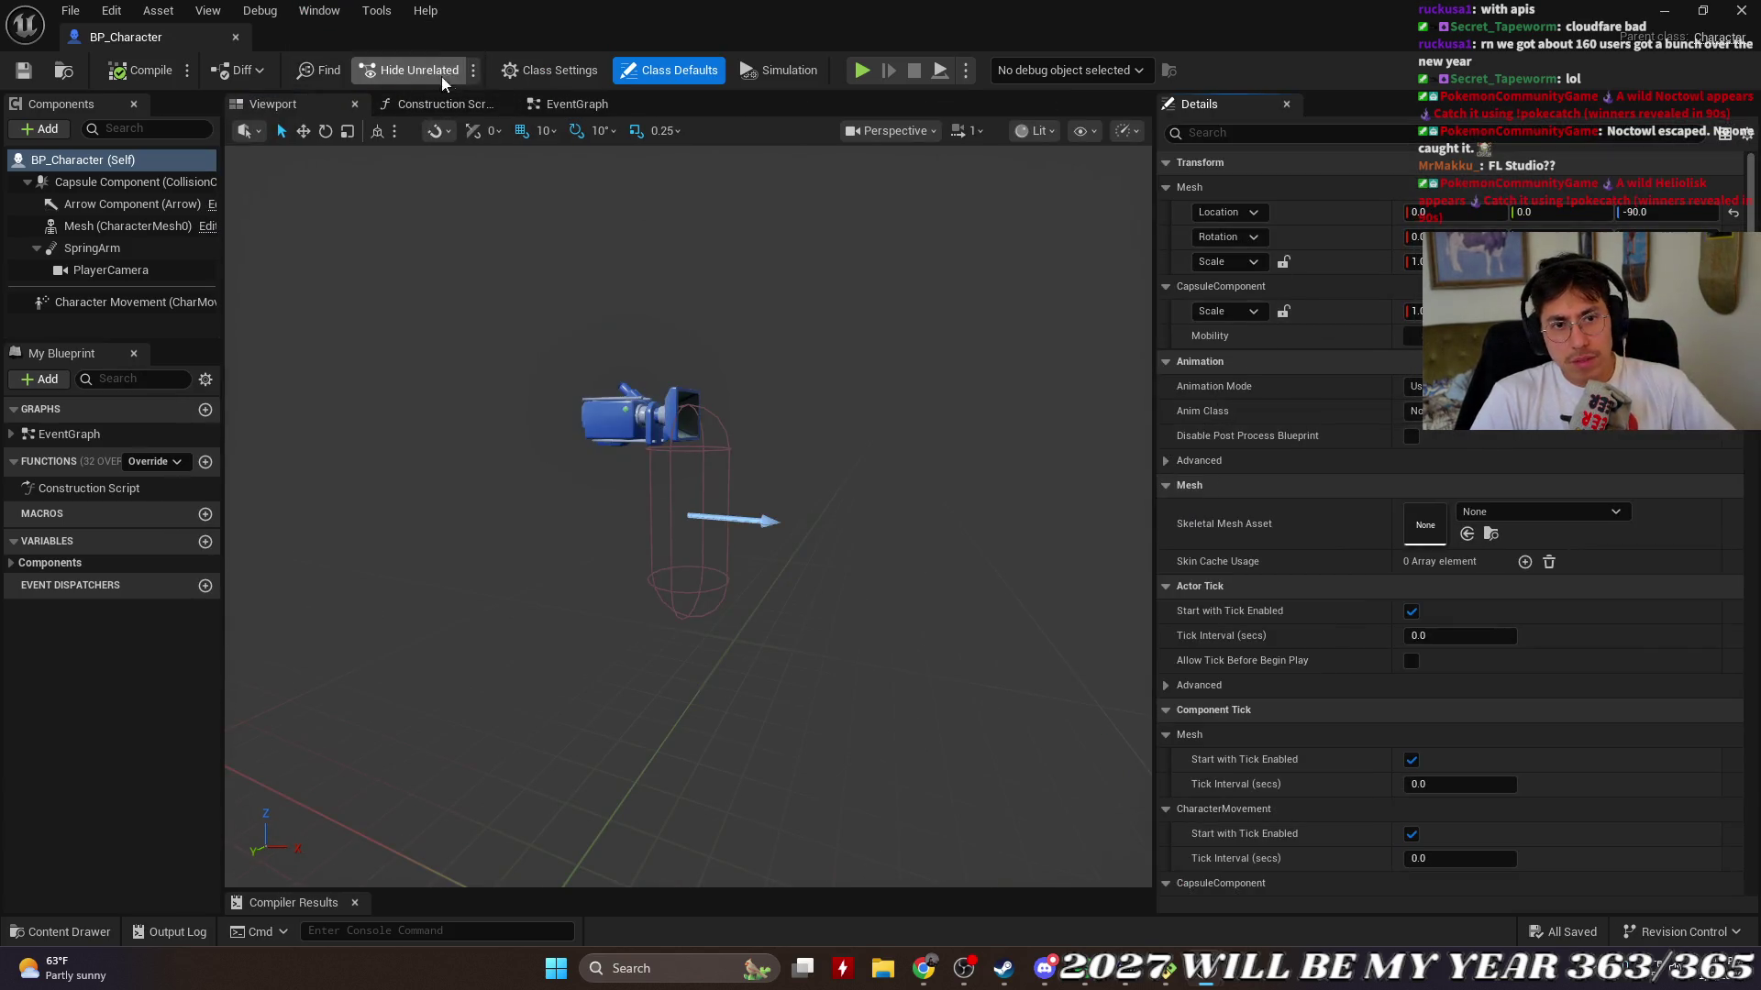
pyautogui.click(578, 104)
# Step: Scroll the Class Defaults details back to the top and start a 'jum' property search
pyautogui.scroll(-5, 1333, 500)
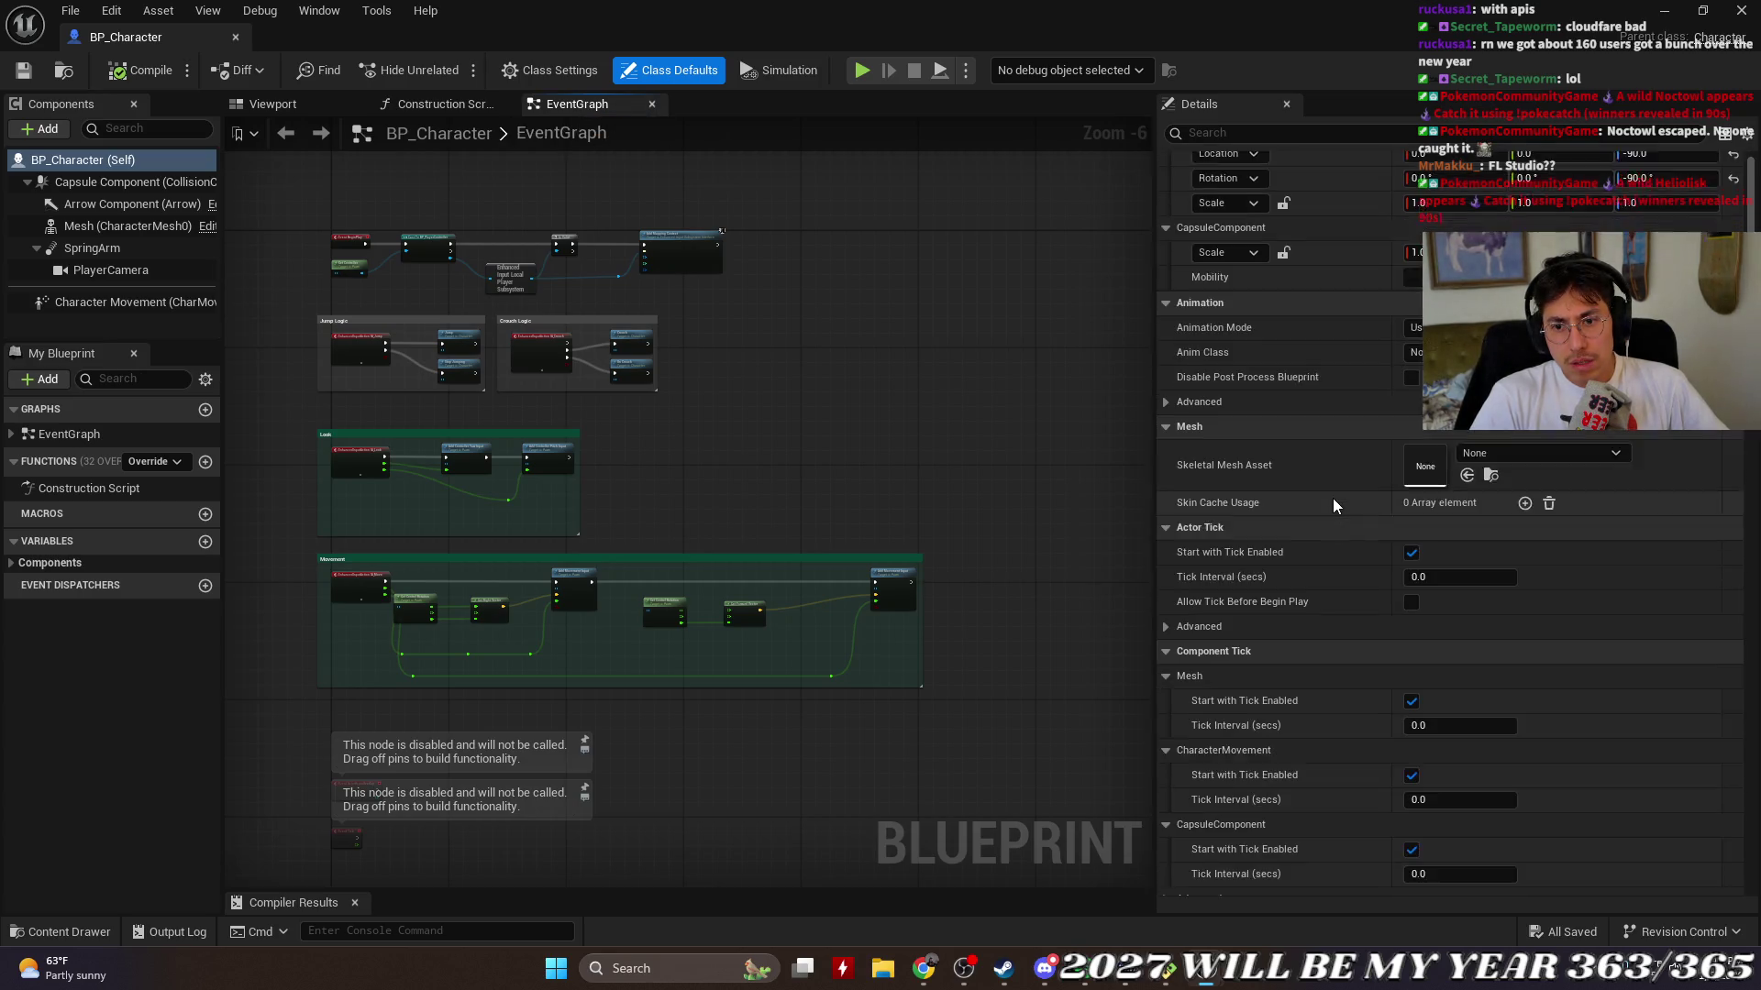
pyautogui.scroll(-7, 1333, 498)
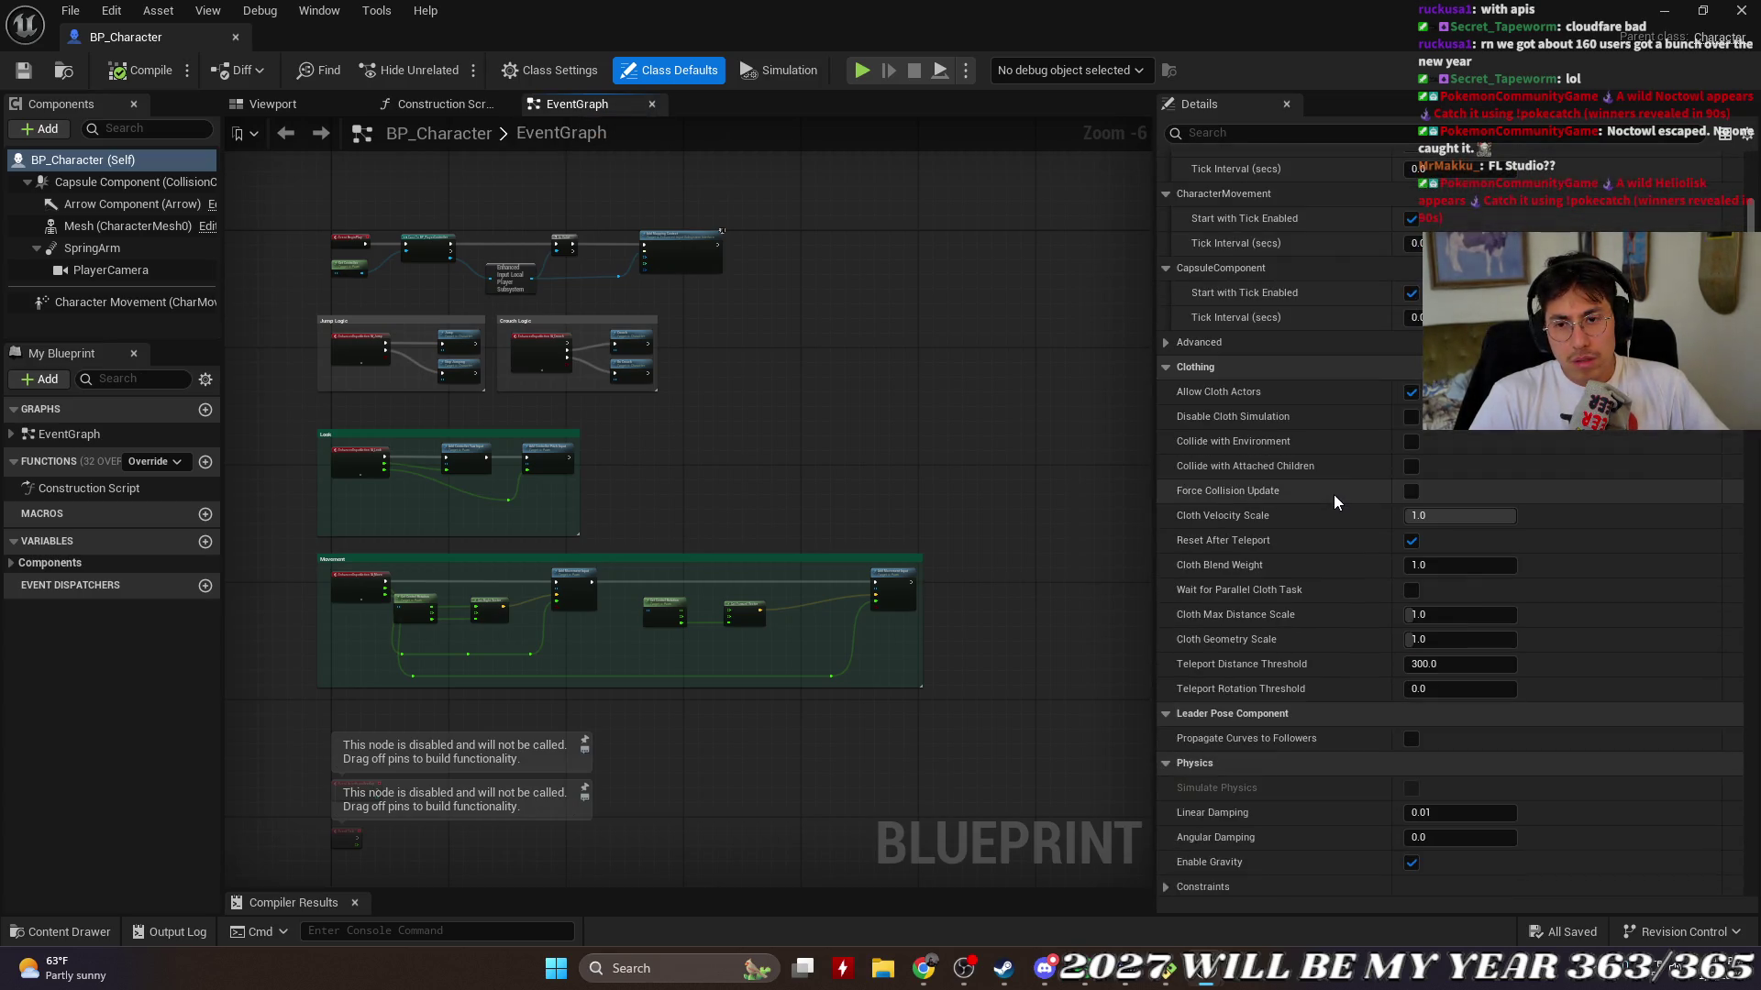
pyautogui.scroll(-3, 1333, 494)
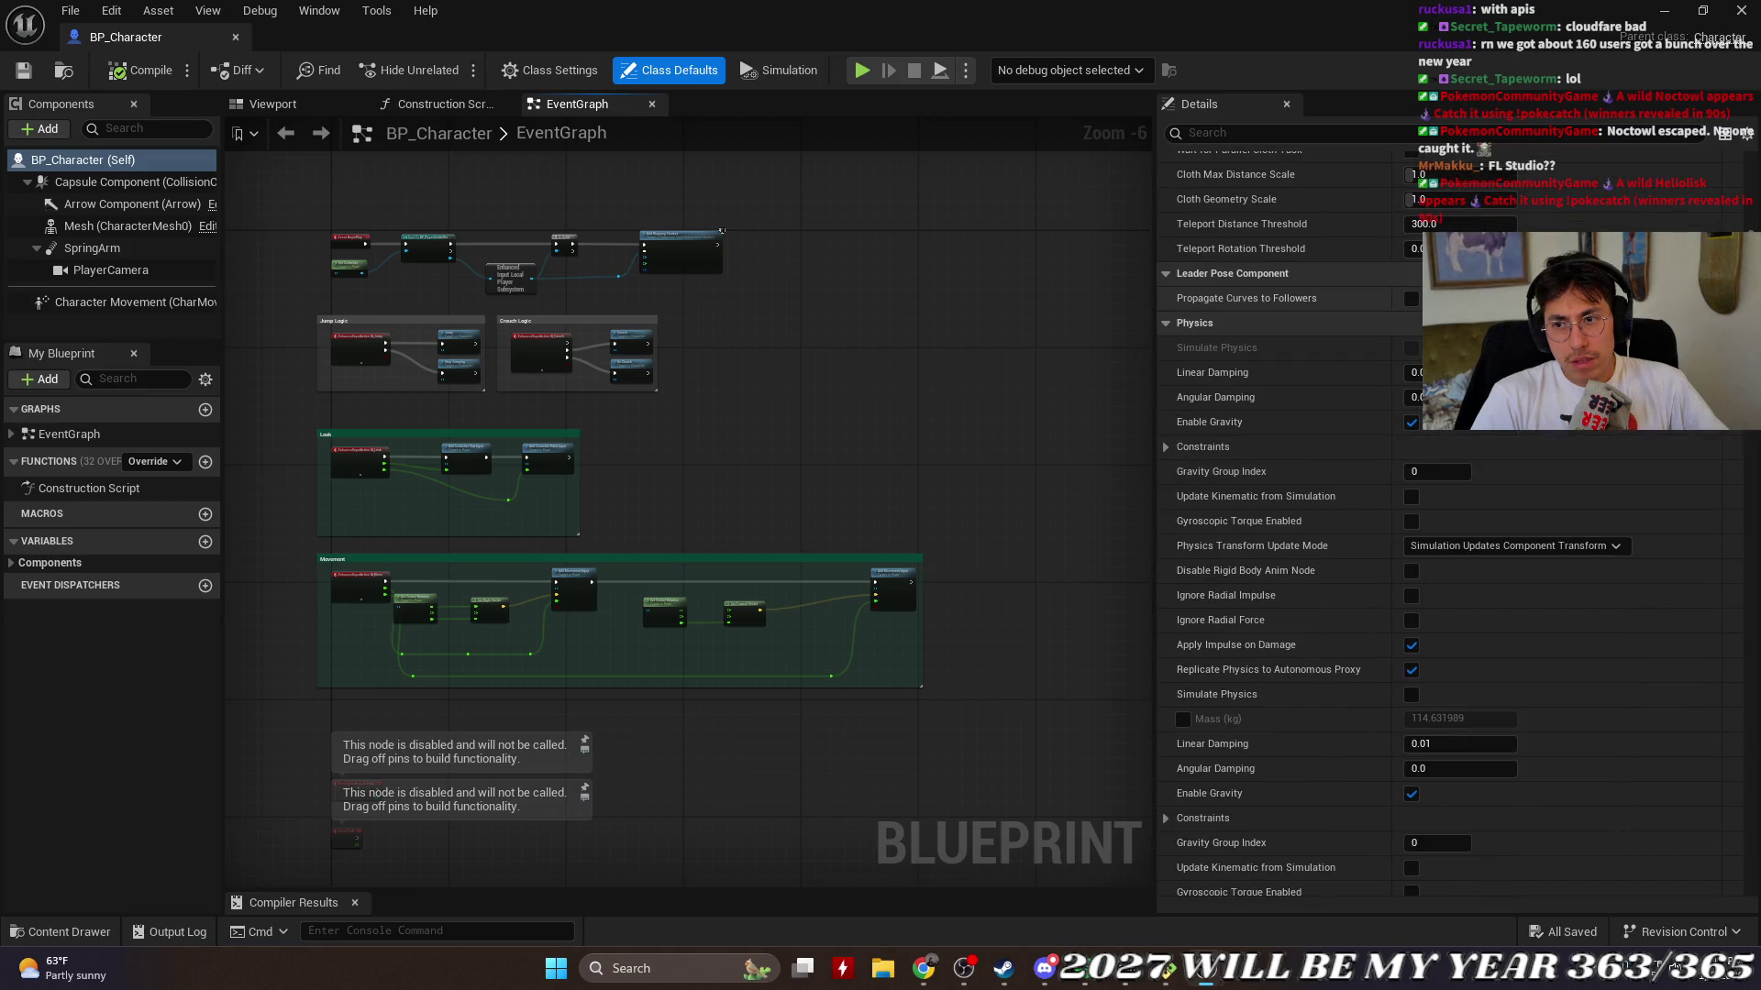
pyautogui.scroll(-5, 1334, 495)
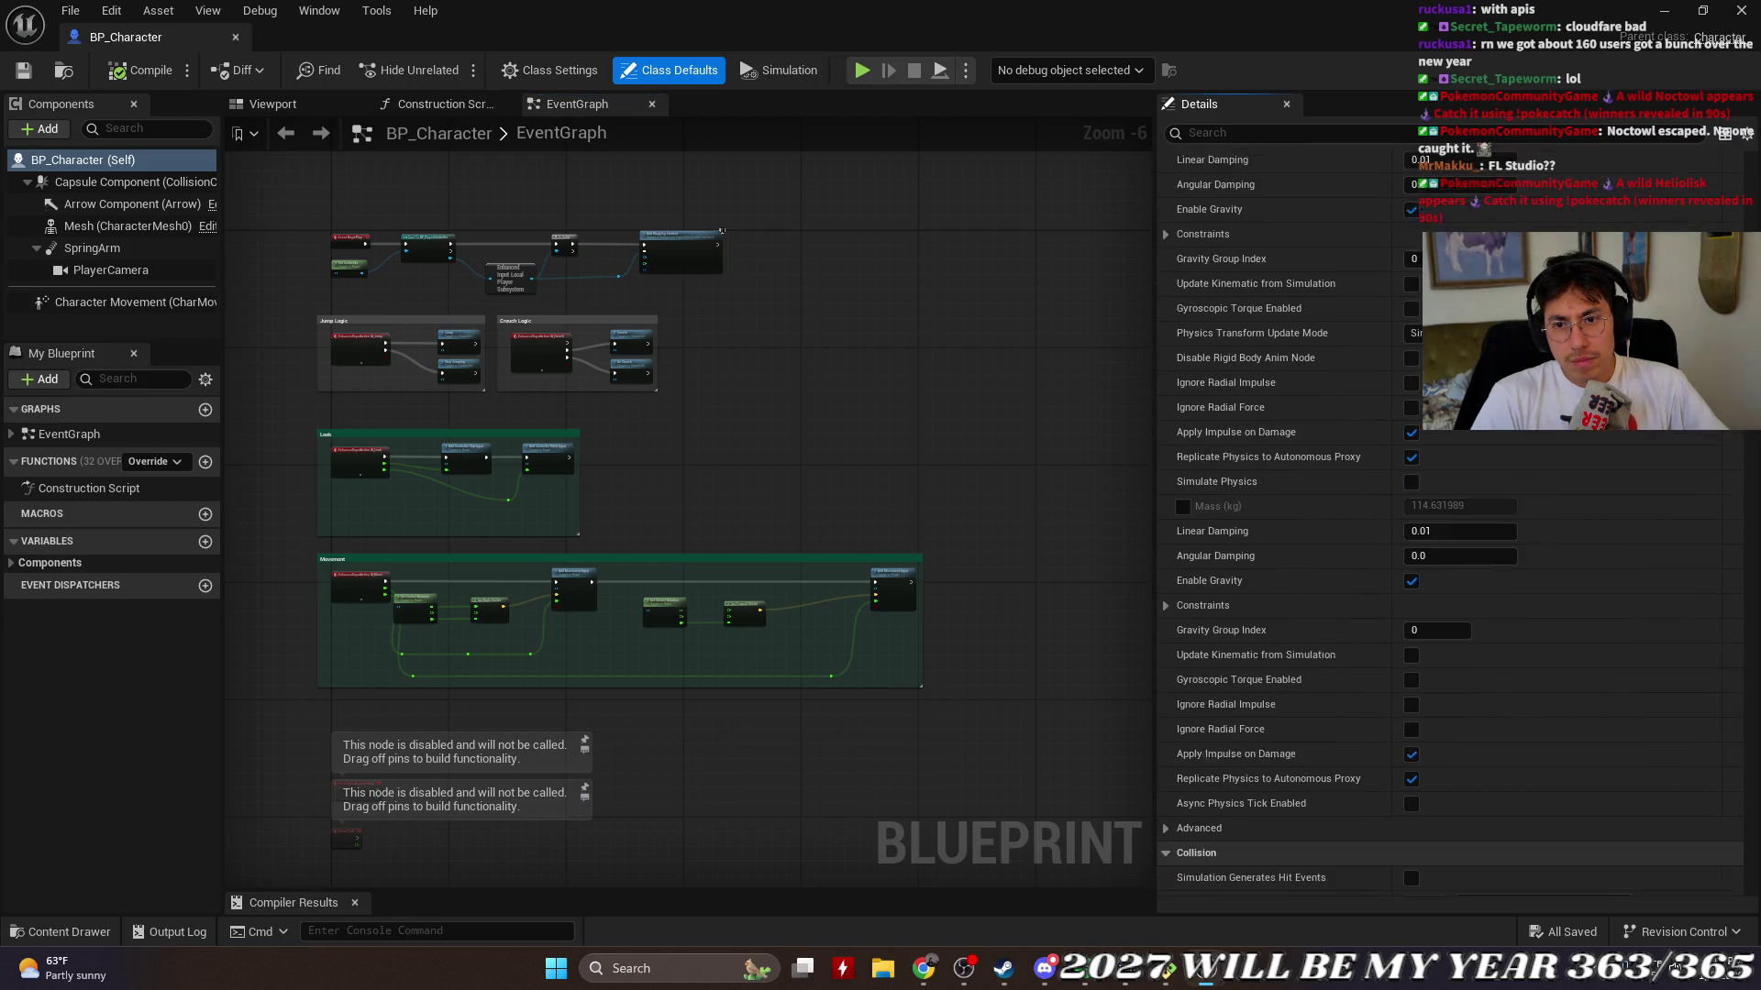
pyautogui.scroll(-4, 1333, 495)
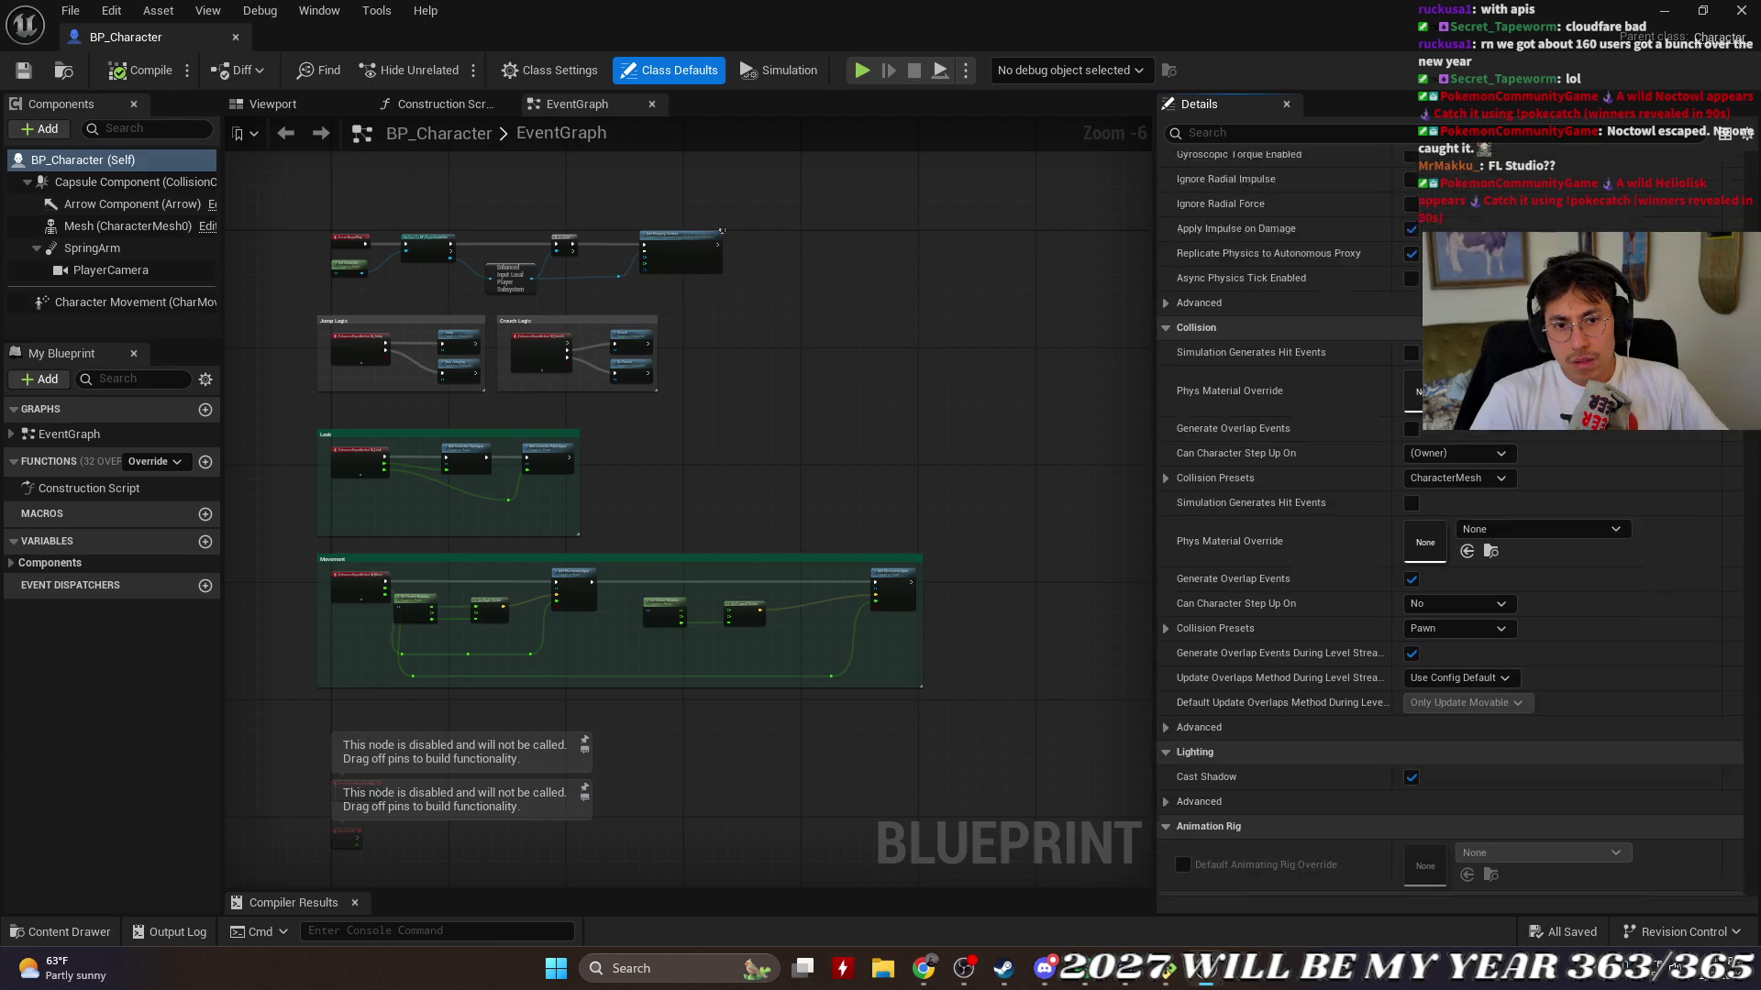
pyautogui.scroll(10, 1333, 495)
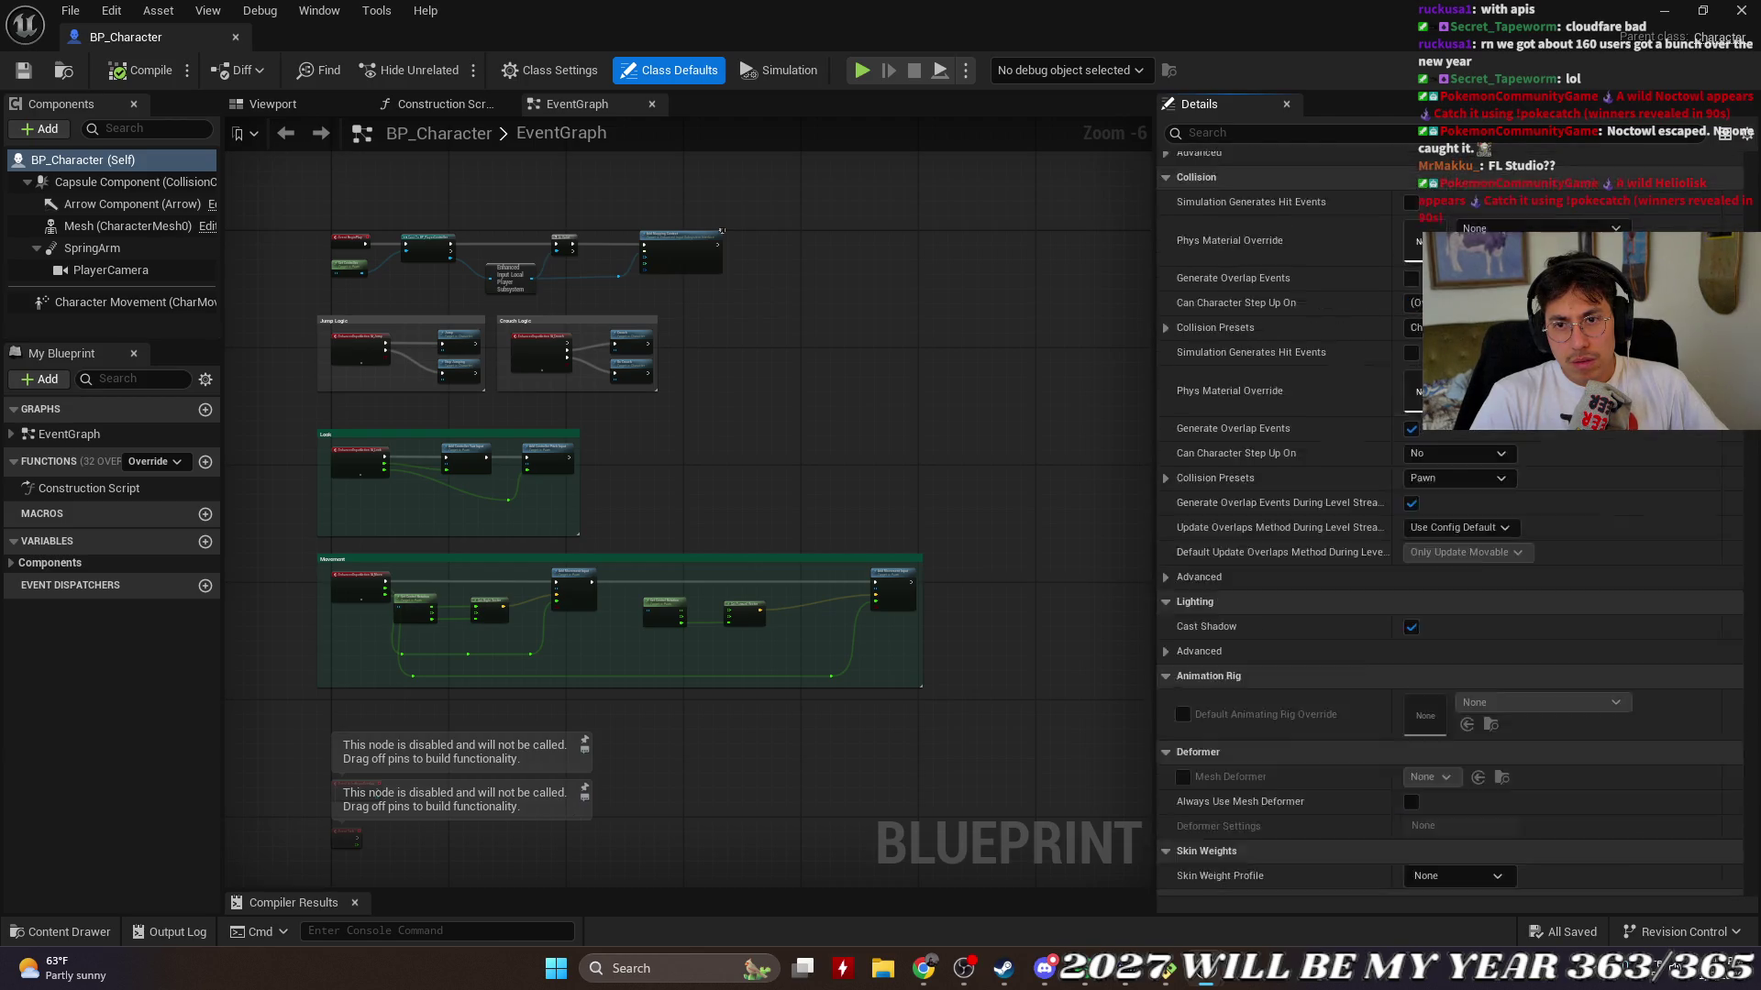
pyautogui.click(1435, 136)
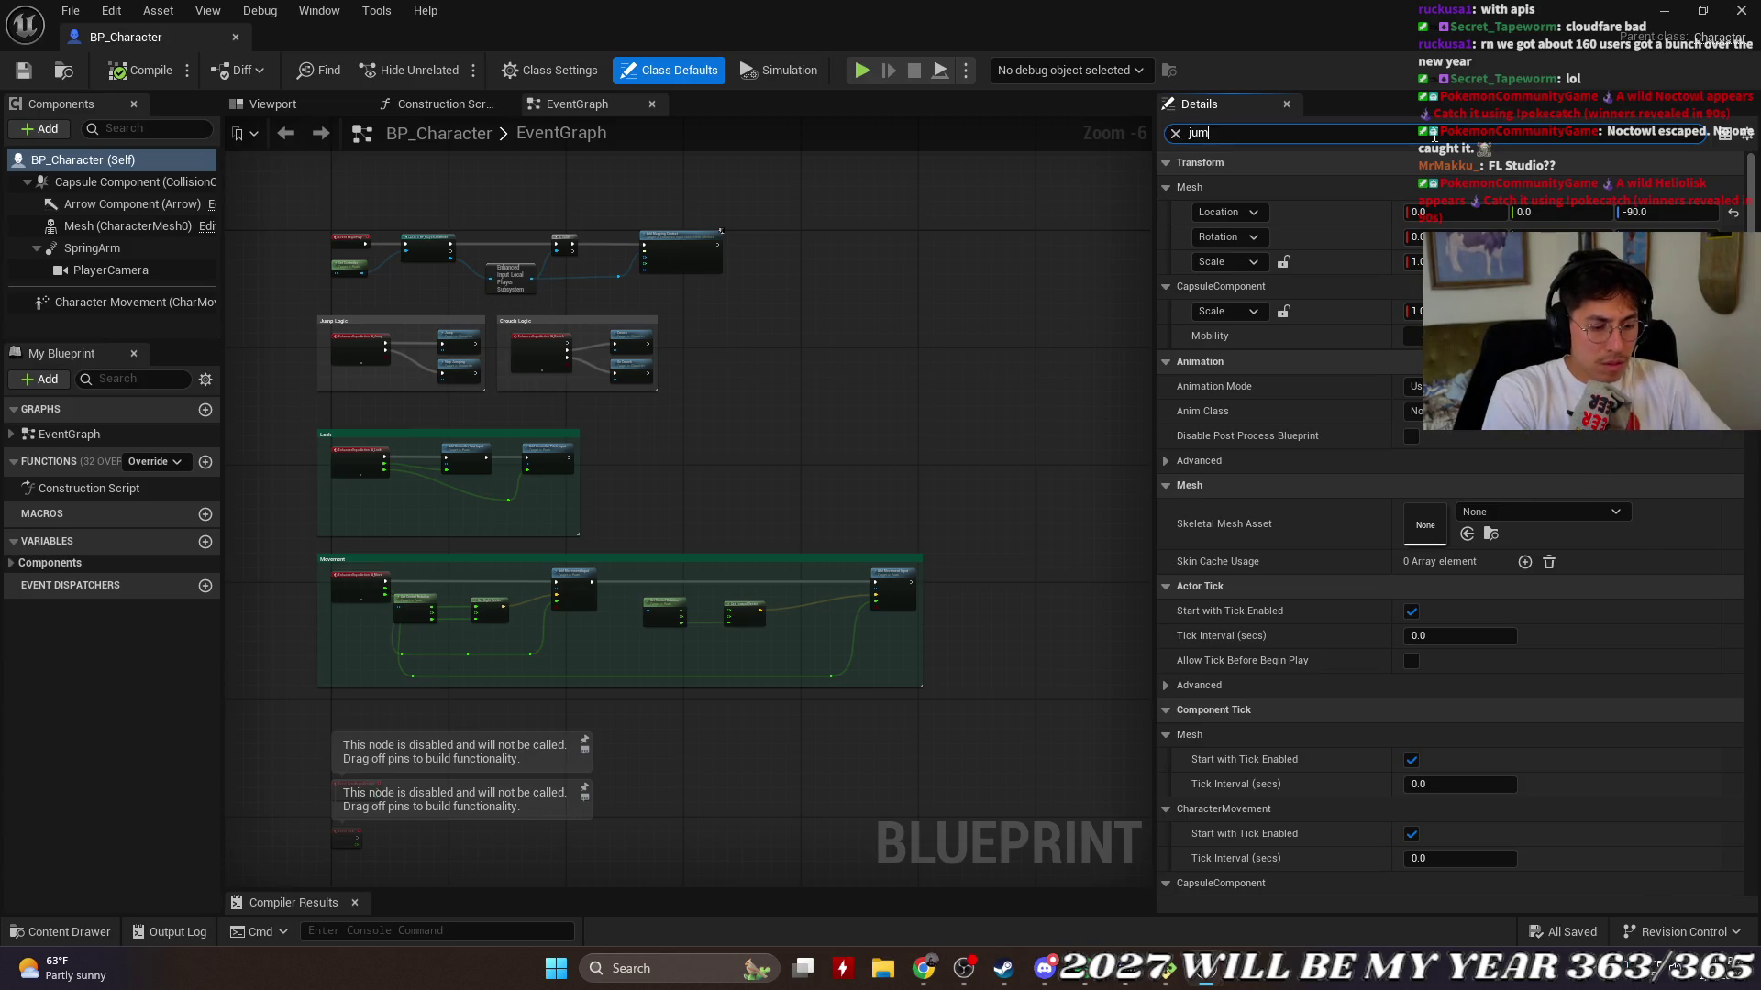
# Step: Filter Details by 'jump', change Jump Z Velocity from 420 to 350, save, and close BP_Character
pyautogui.write('p')
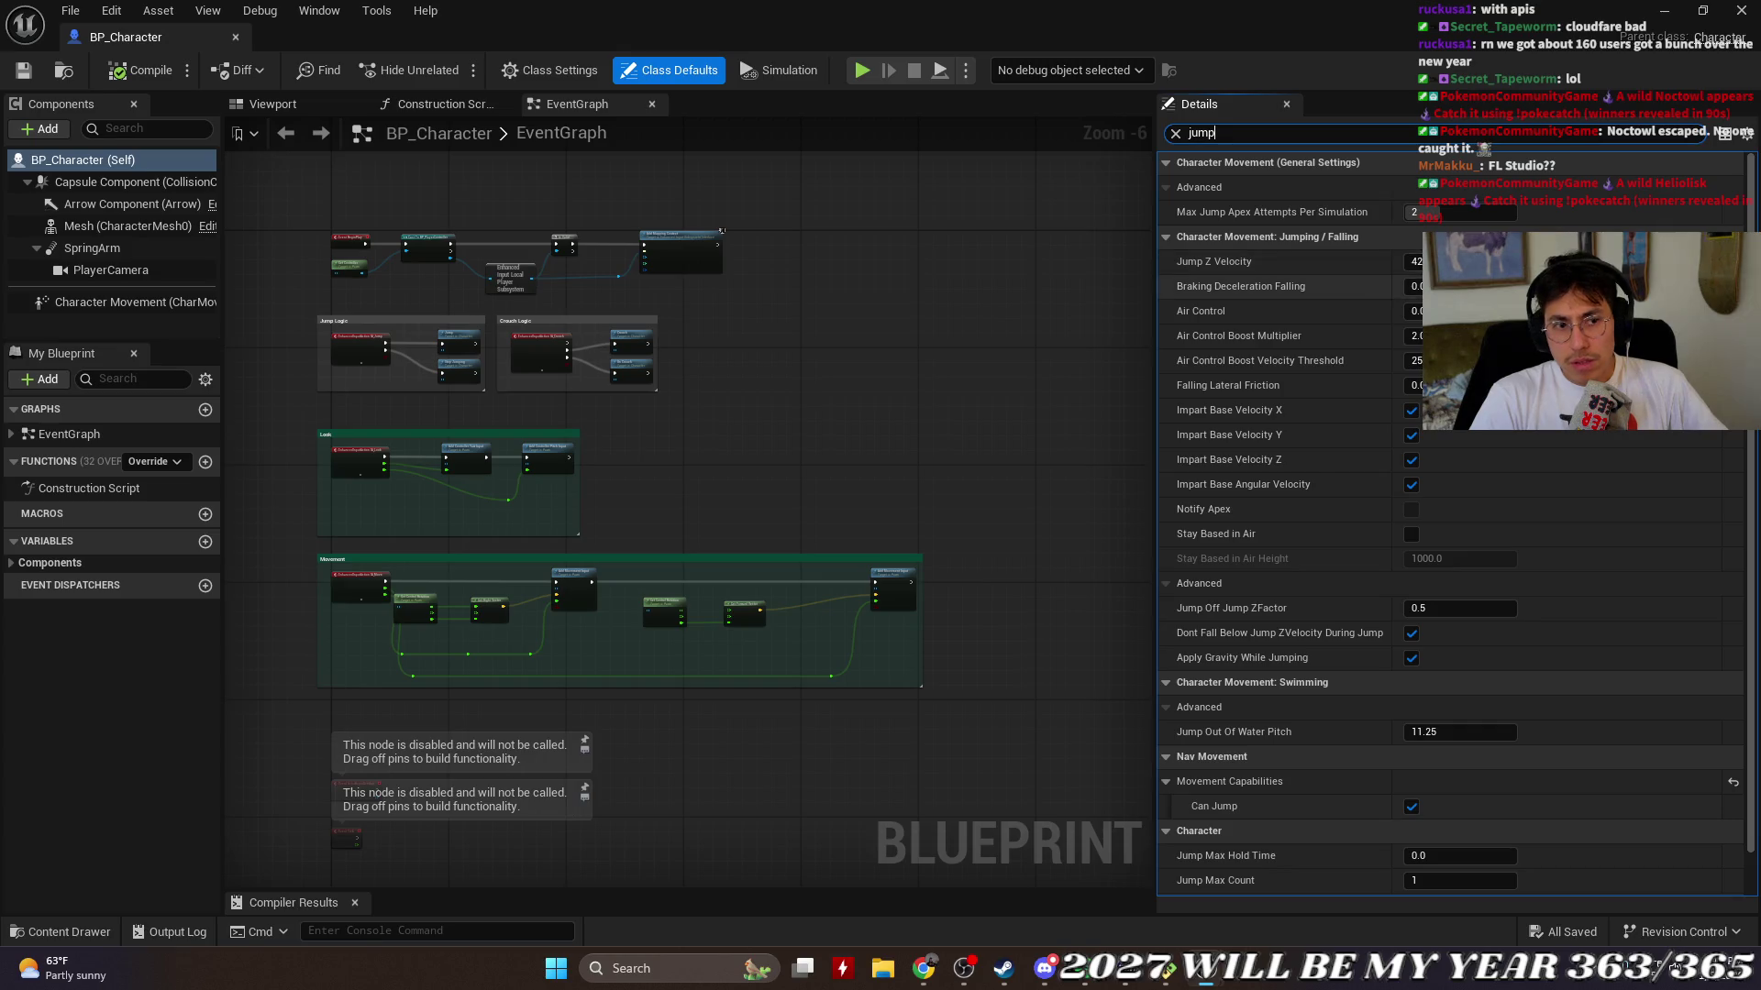
pyautogui.moveTo(1157, 344)
pyautogui.mouseDown()
pyautogui.moveTo(1207, 345)
pyautogui.moveTo(1140, 346)
pyautogui.moveTo(1248, 344)
pyautogui.mouseUp()
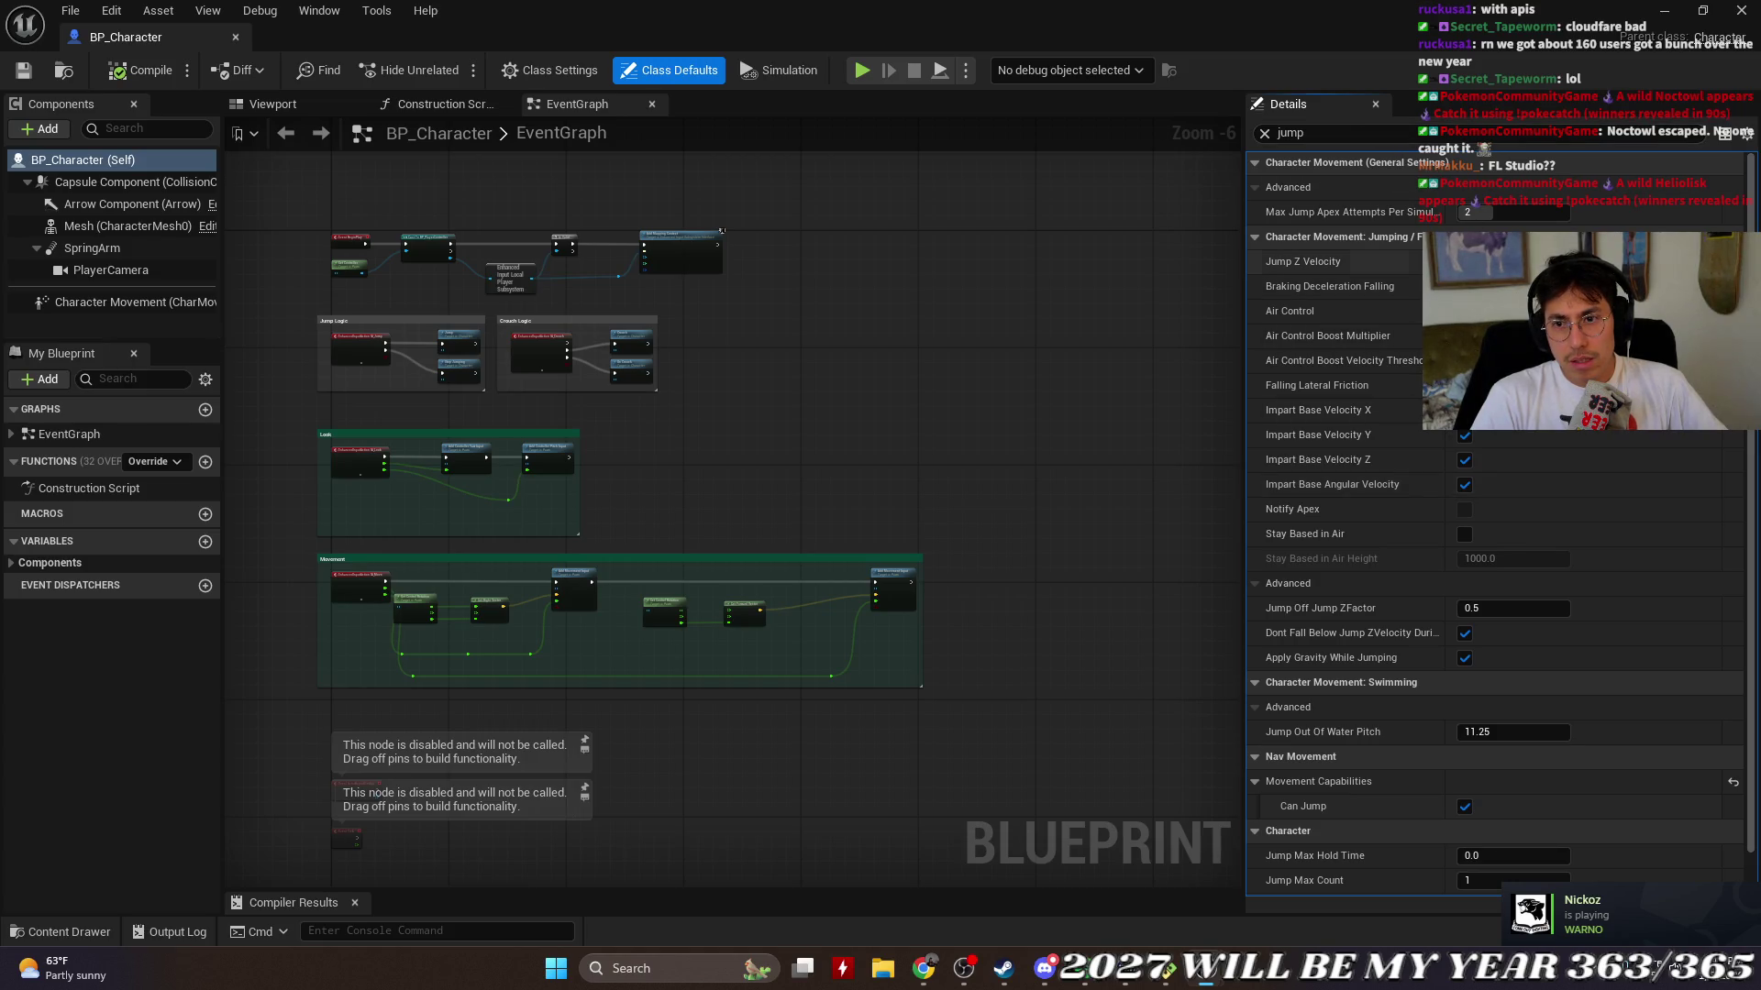
pyautogui.scroll(-2, 1605, 504)
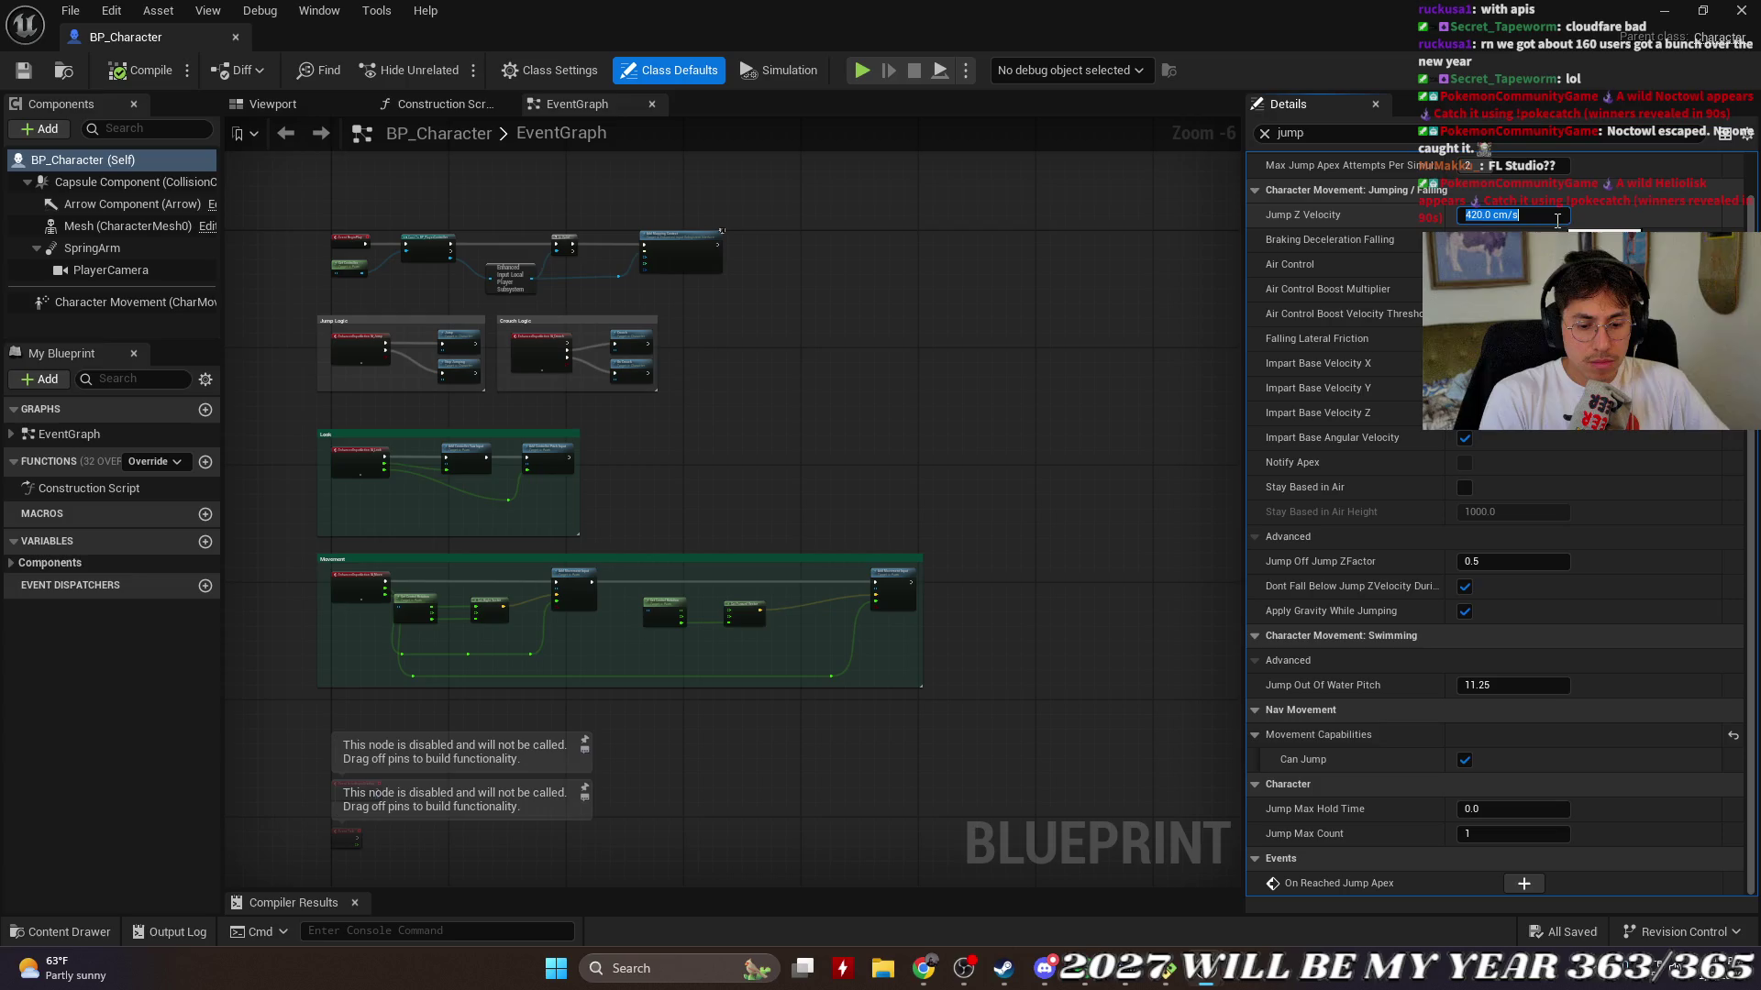
pyautogui.press('BackSpace')
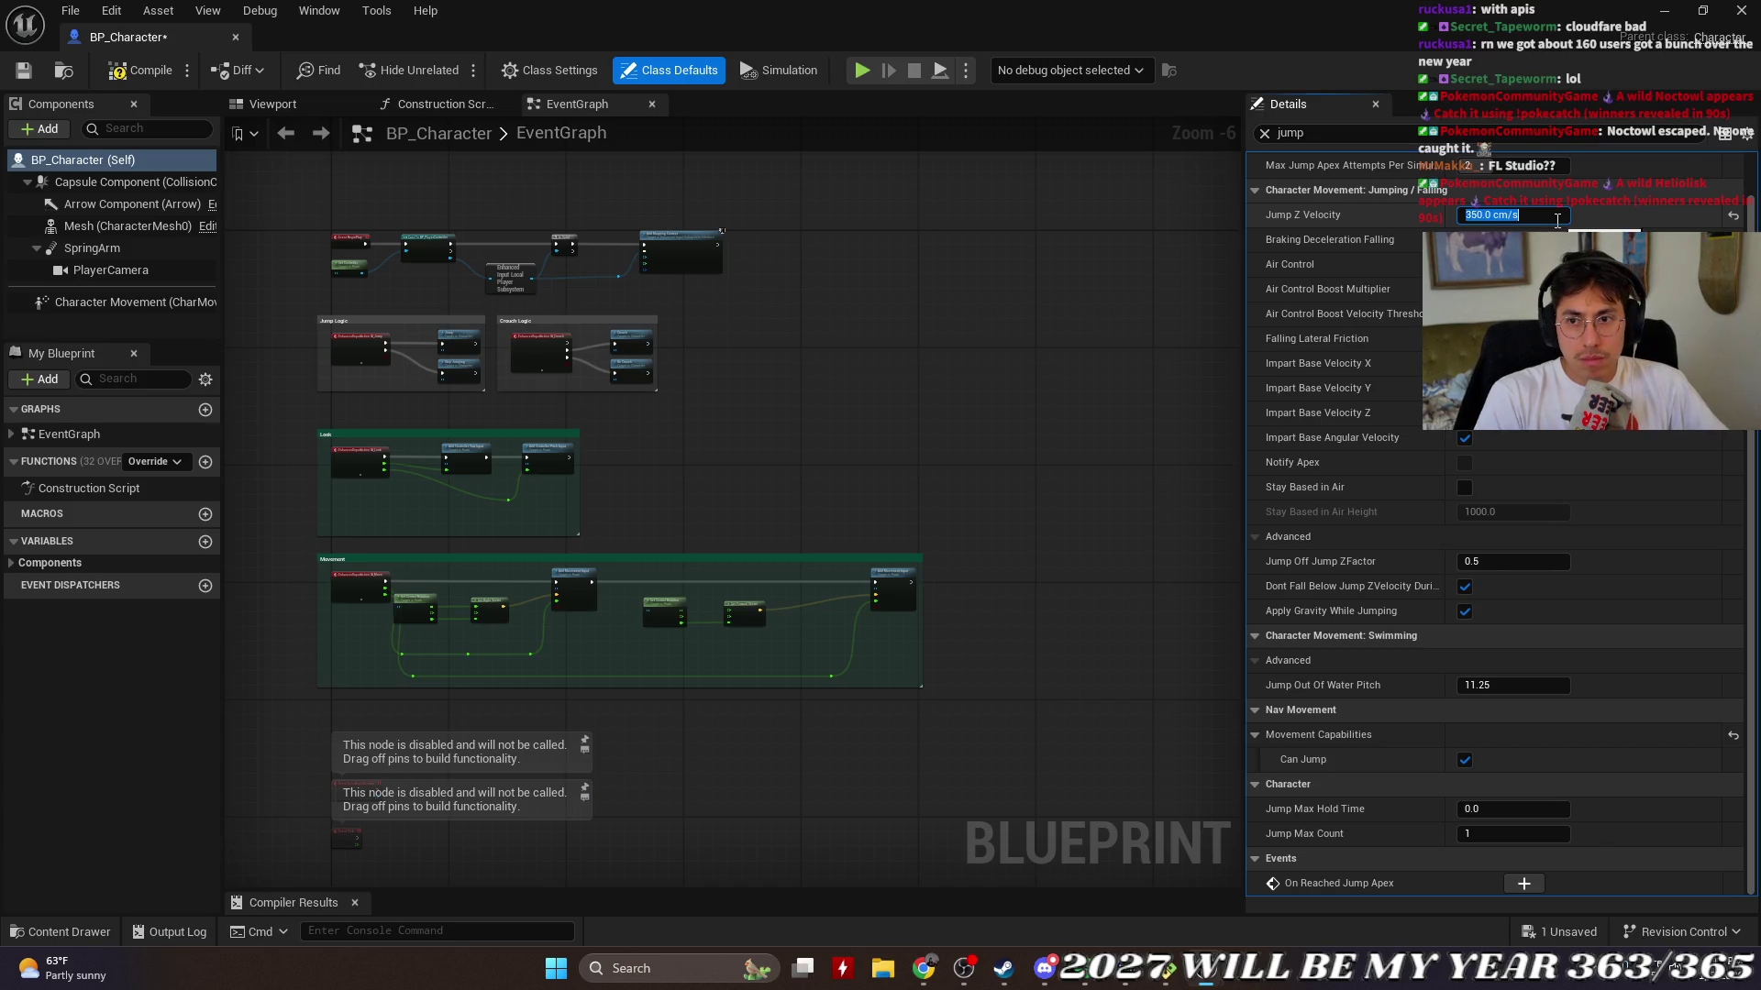
pyautogui.click(24, 70)
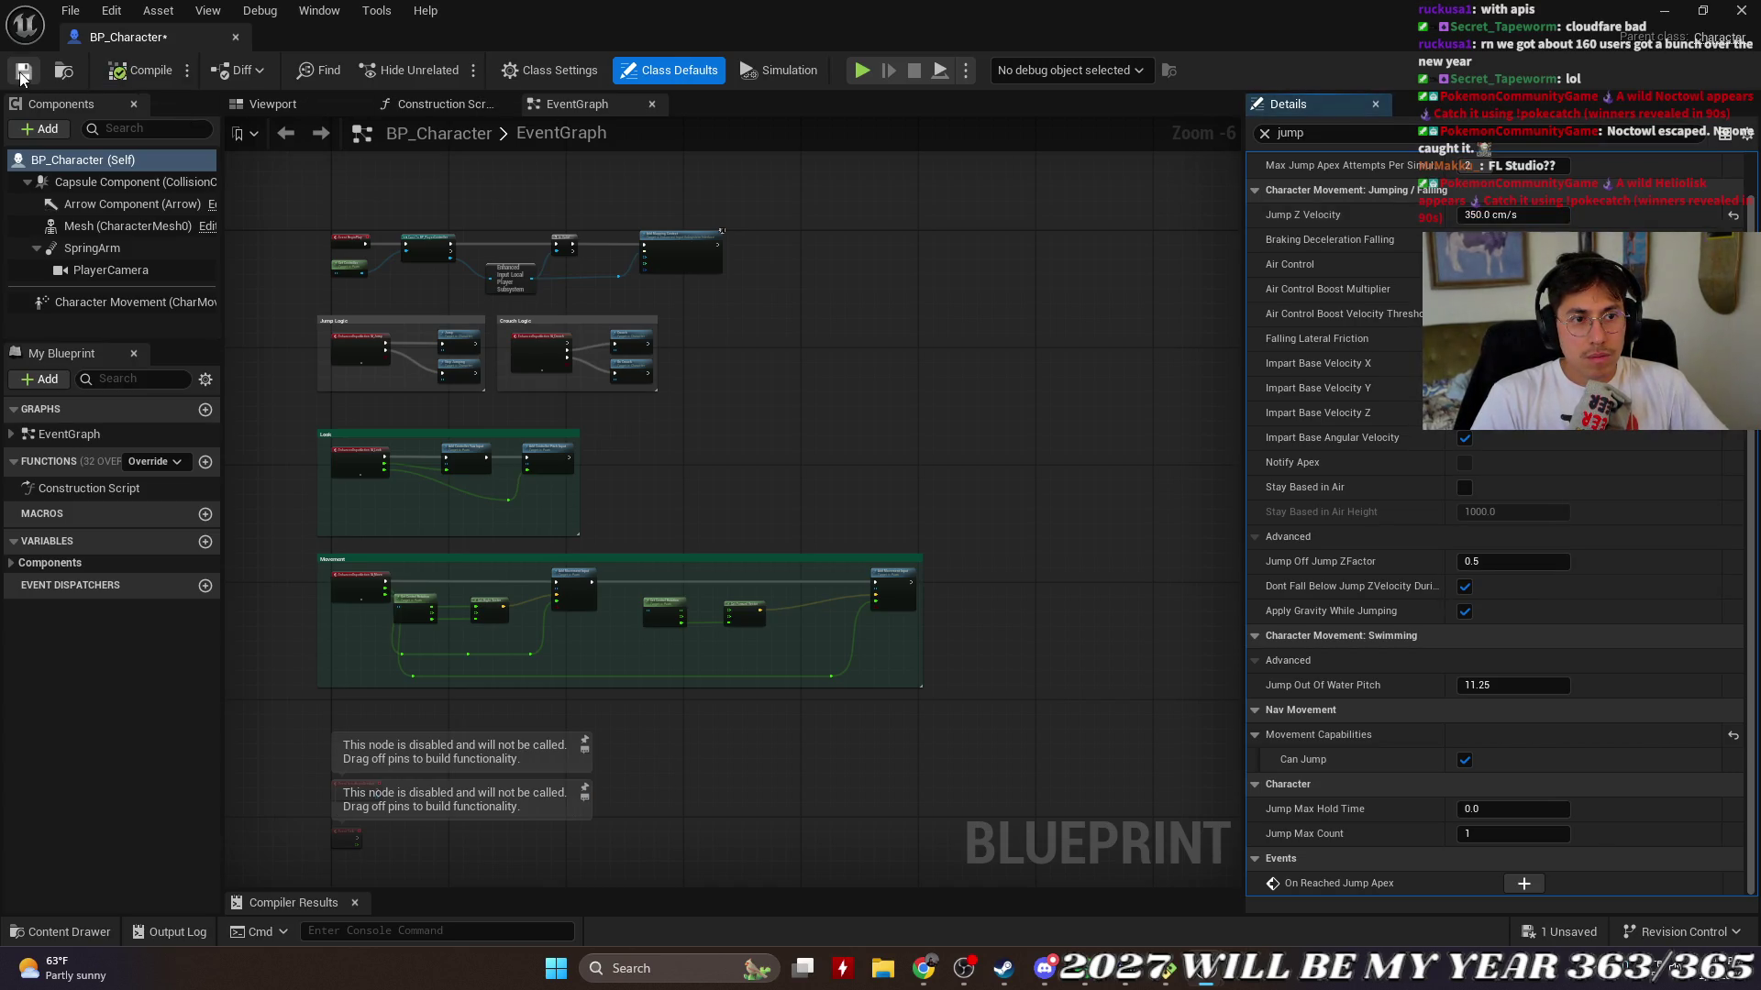
pyautogui.click(236, 36)
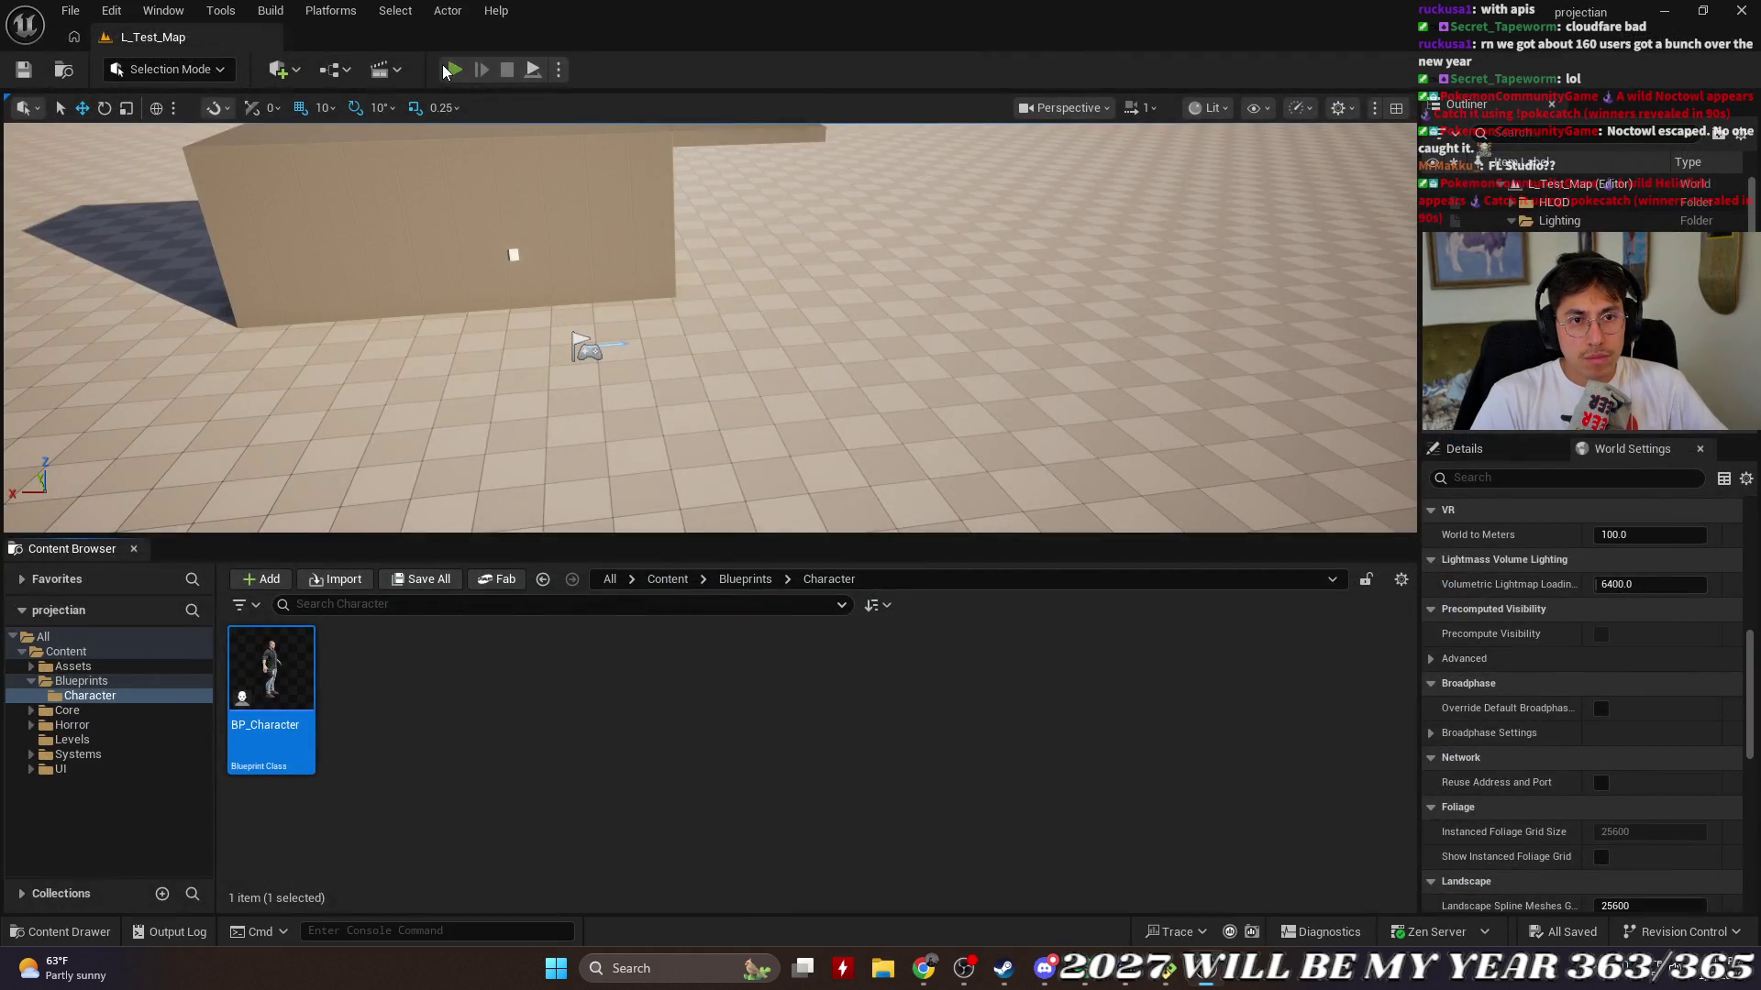
# Step: Play-test jumping in L_Test_Map, stop with Esc, and reopen BP_Character
pyautogui.click(448, 68)
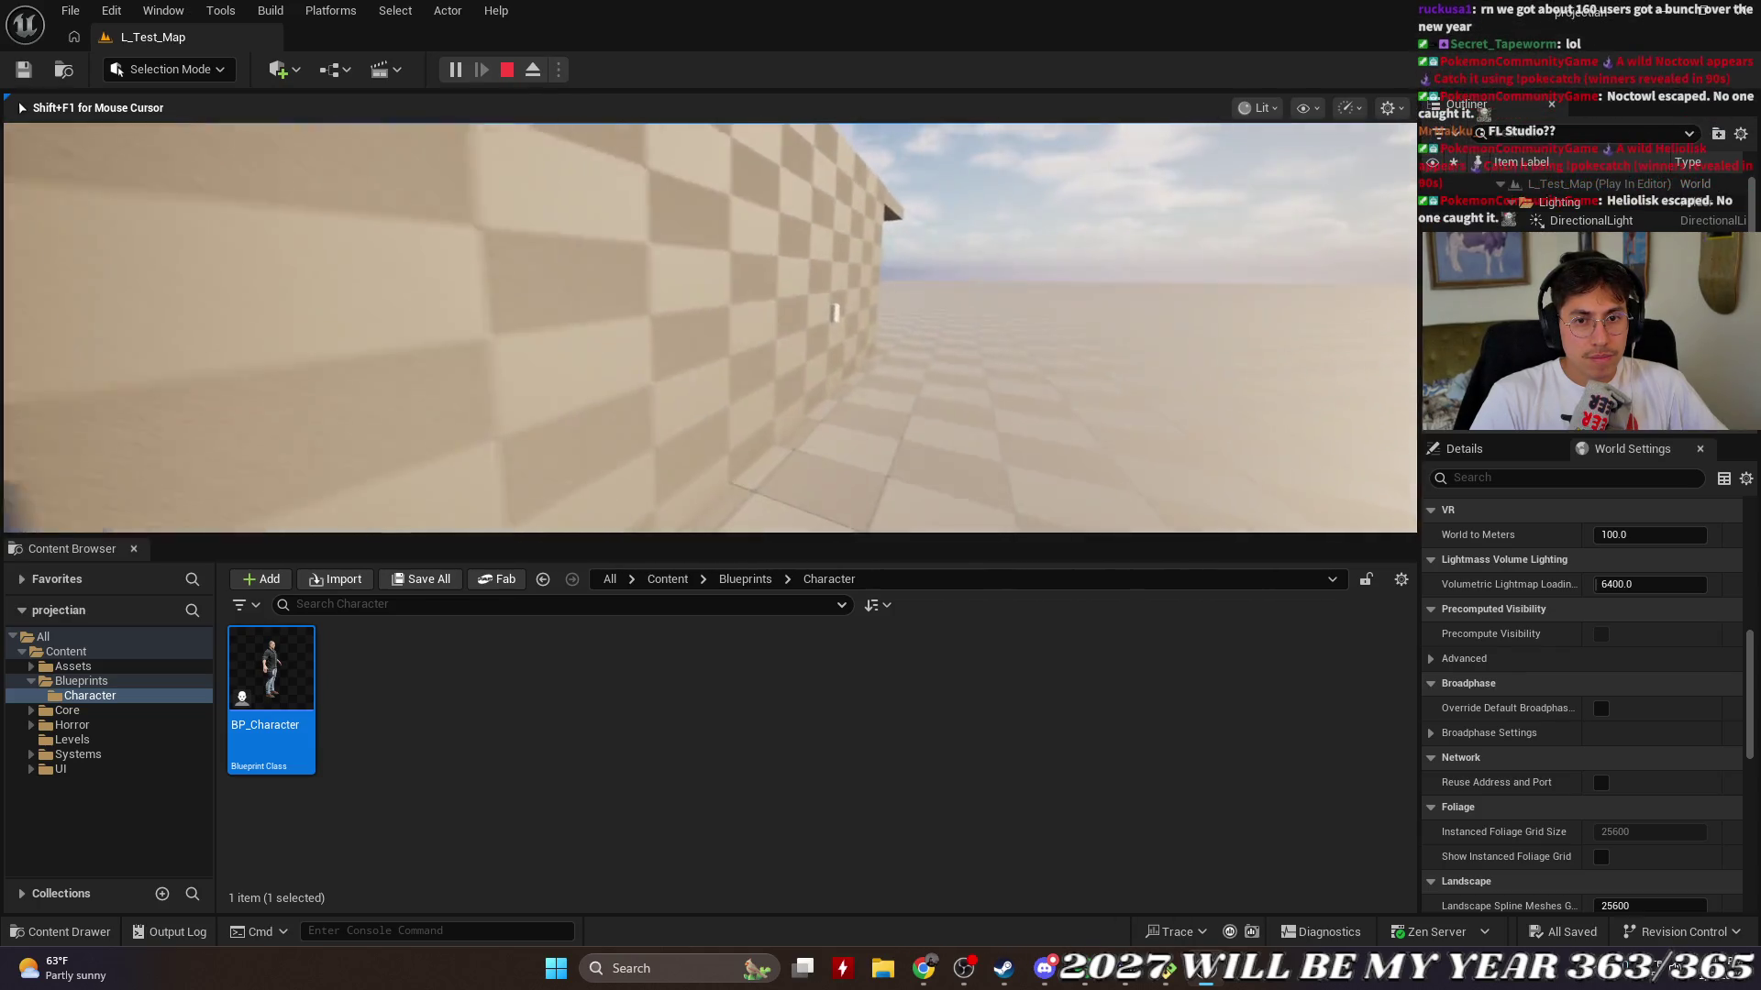
pyautogui.press('Escape')
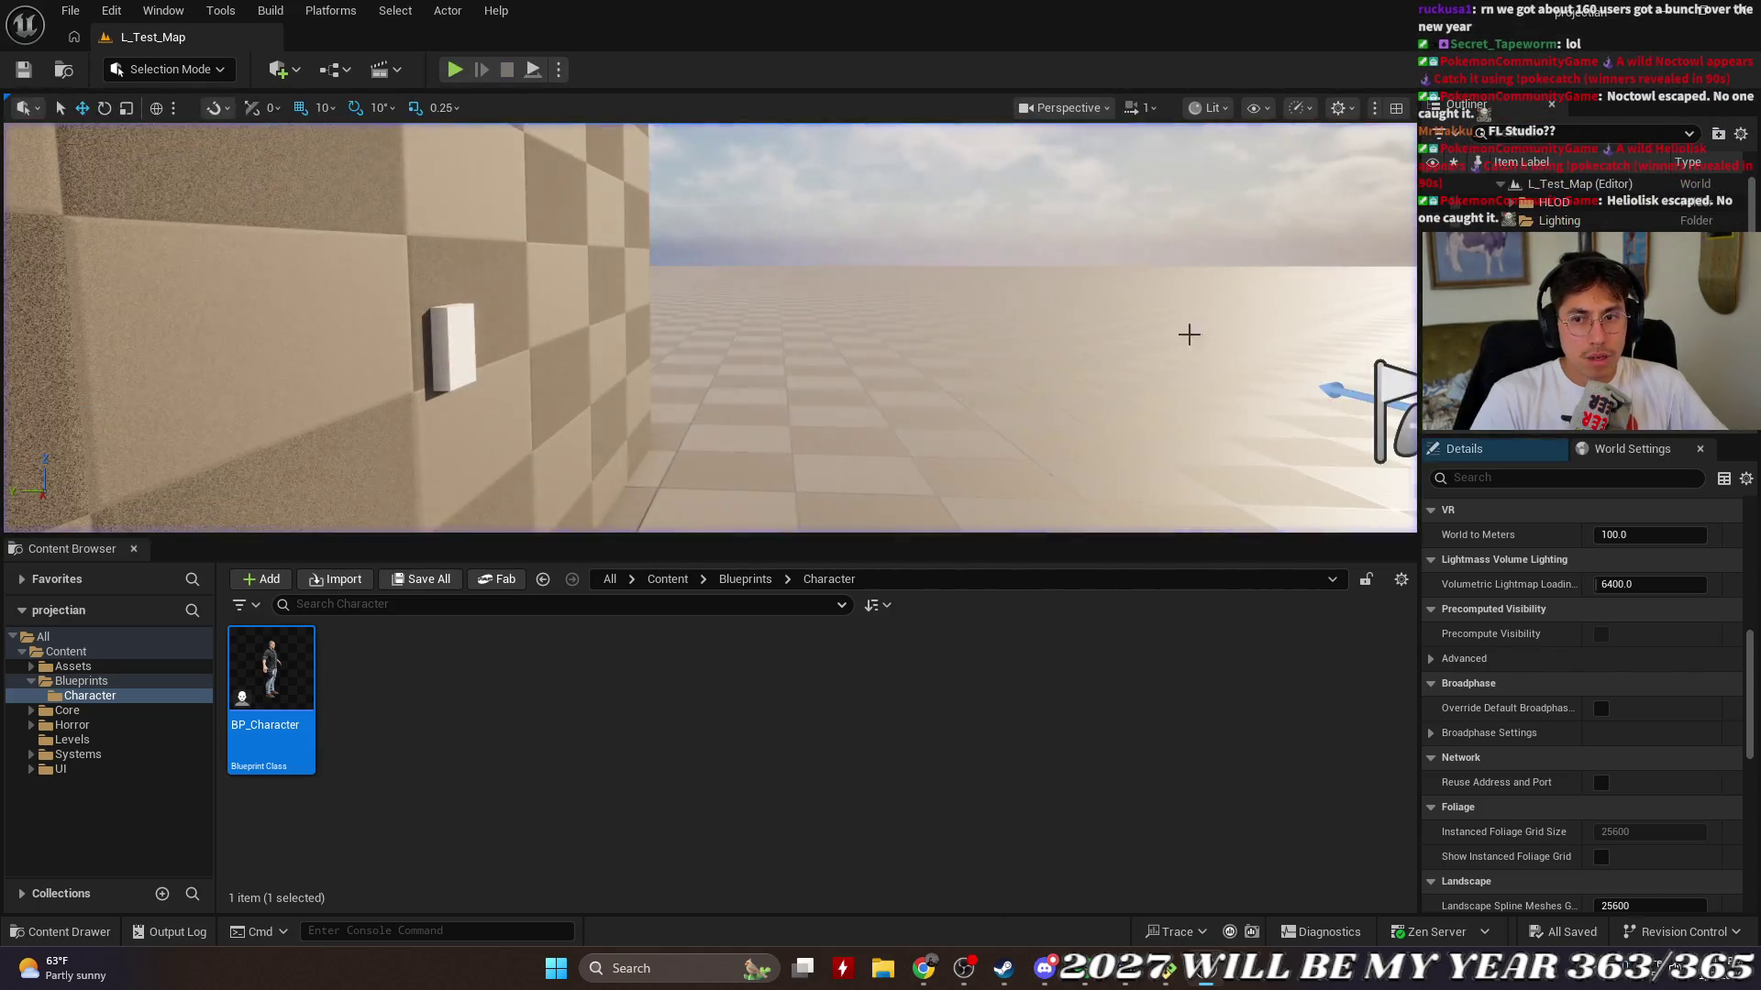
pyautogui.doubleClick(298, 650)
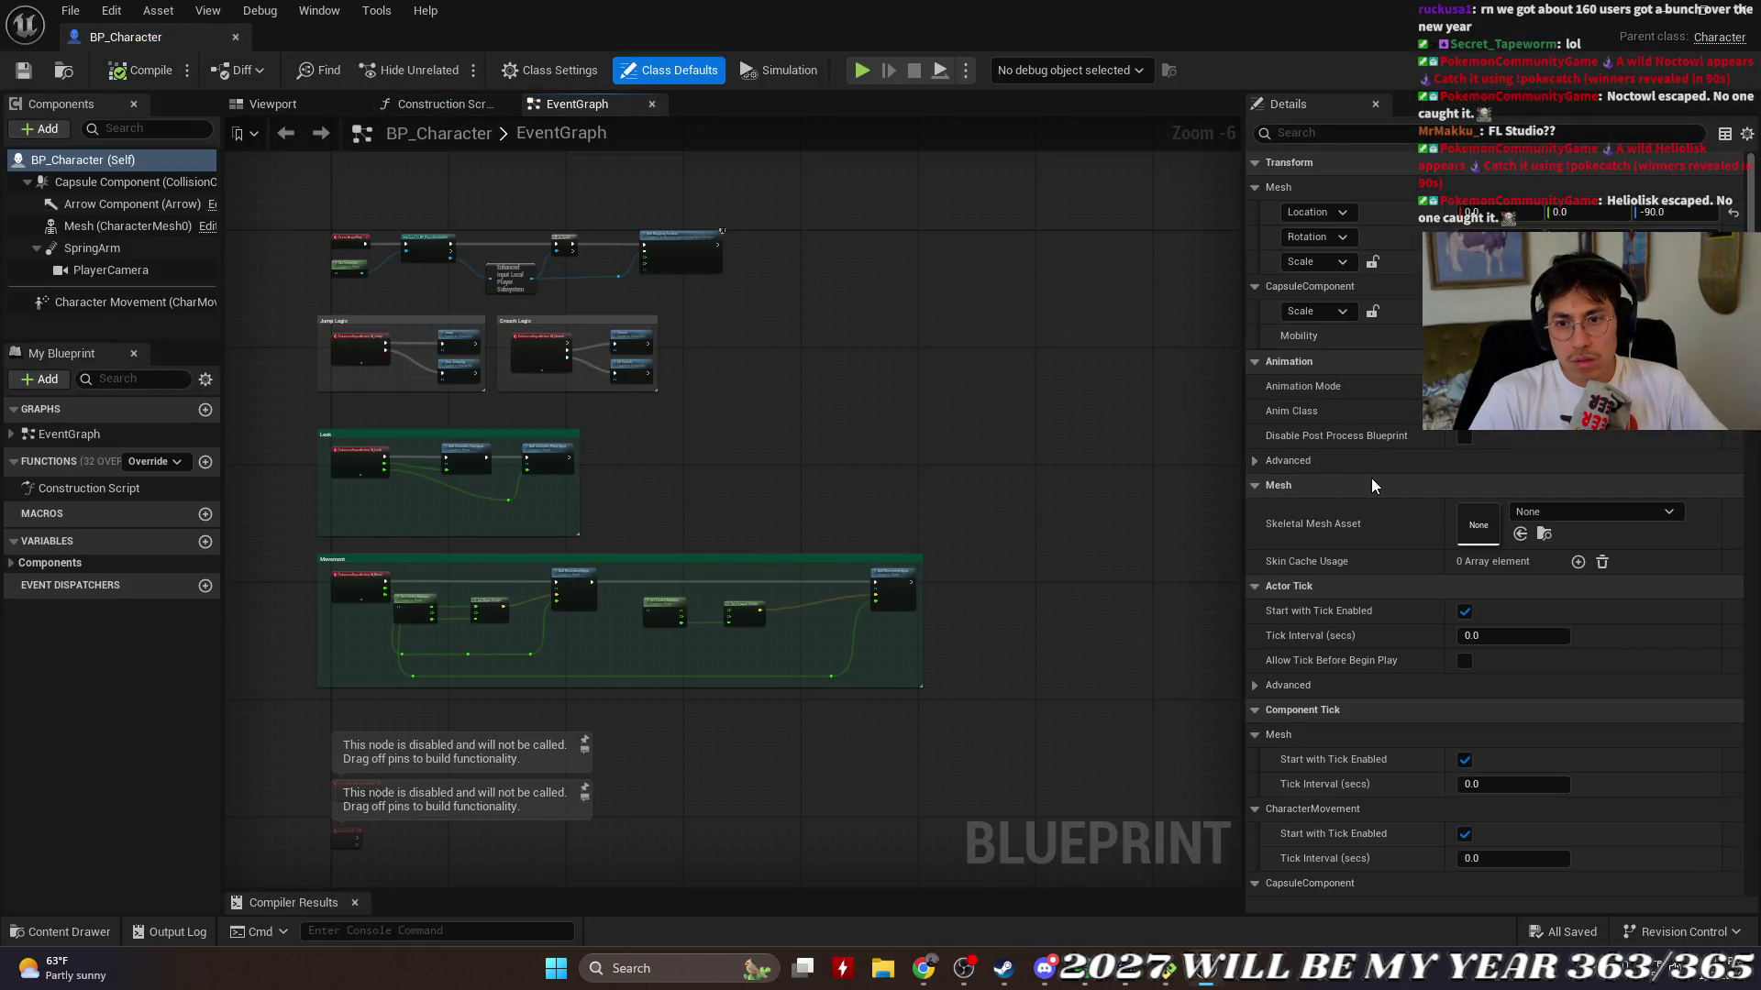
# Step: Filter Details by 'crouch', toggle the Nav Movement category, then close the Details panel
pyautogui.click(1392, 128)
pyautogui.write('crouch')
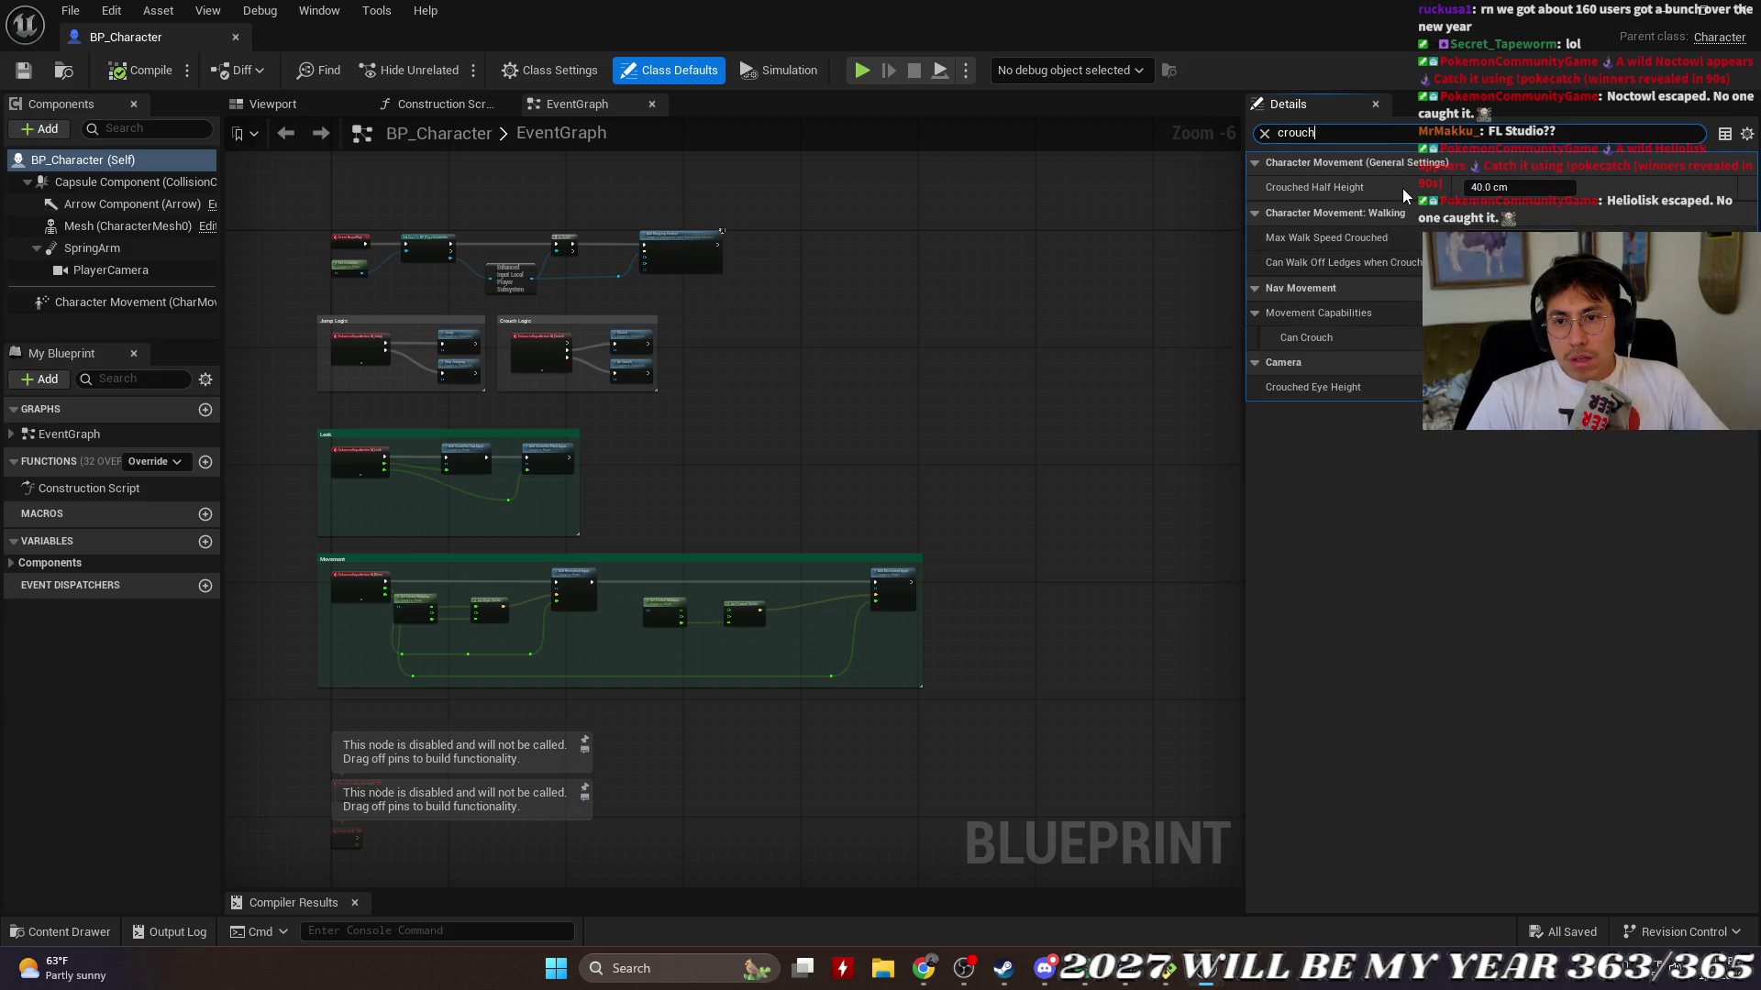
pyautogui.click(1258, 289)
pyautogui.click(1255, 289)
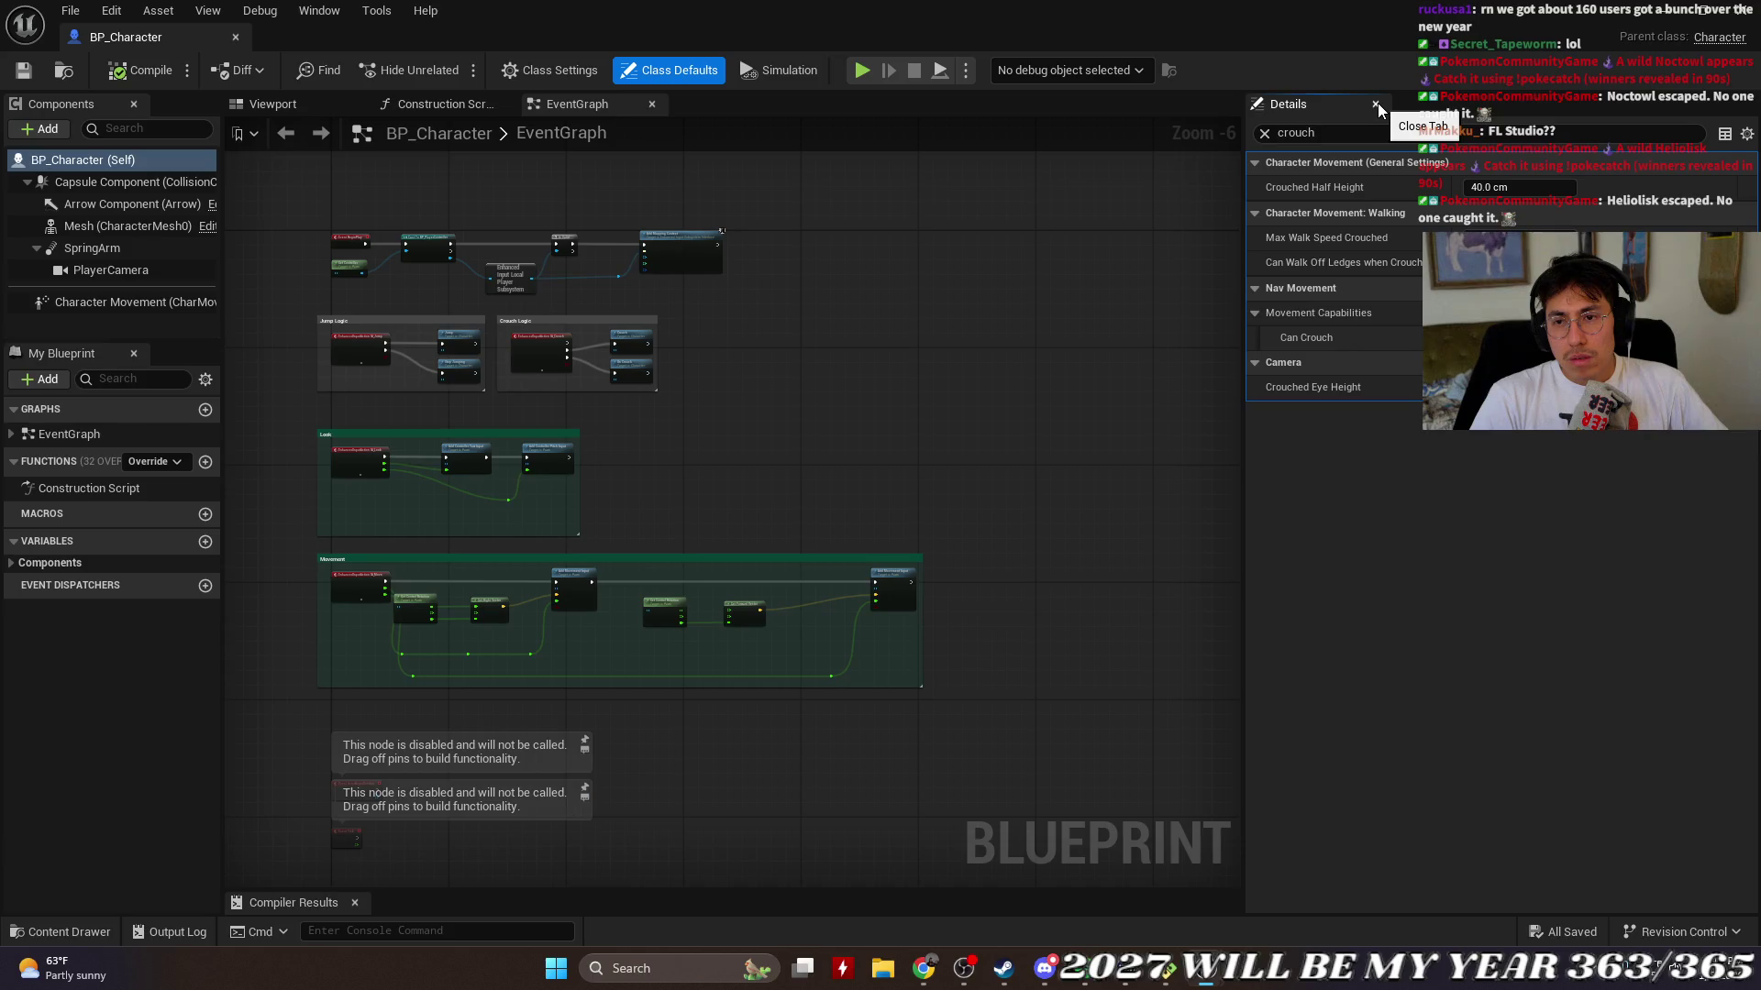
pyautogui.click(1377, 104)
pyautogui.scroll(7, 653, 422)
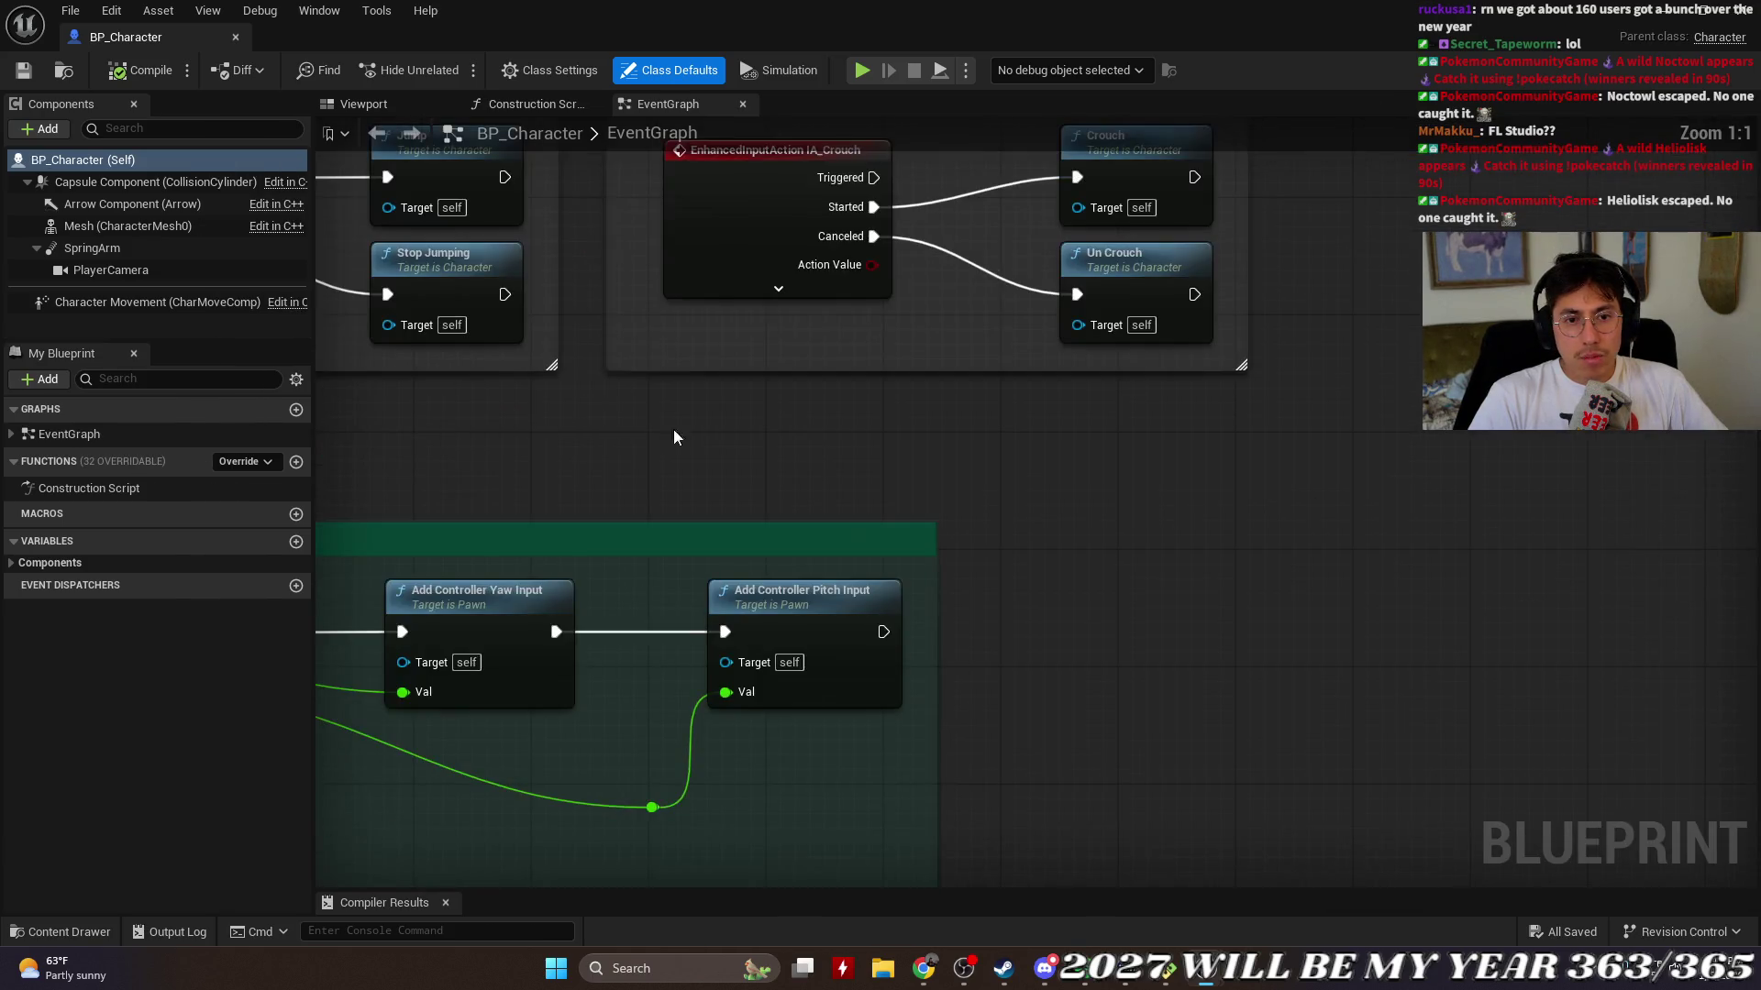
pyautogui.scroll(-2, 1263, 396)
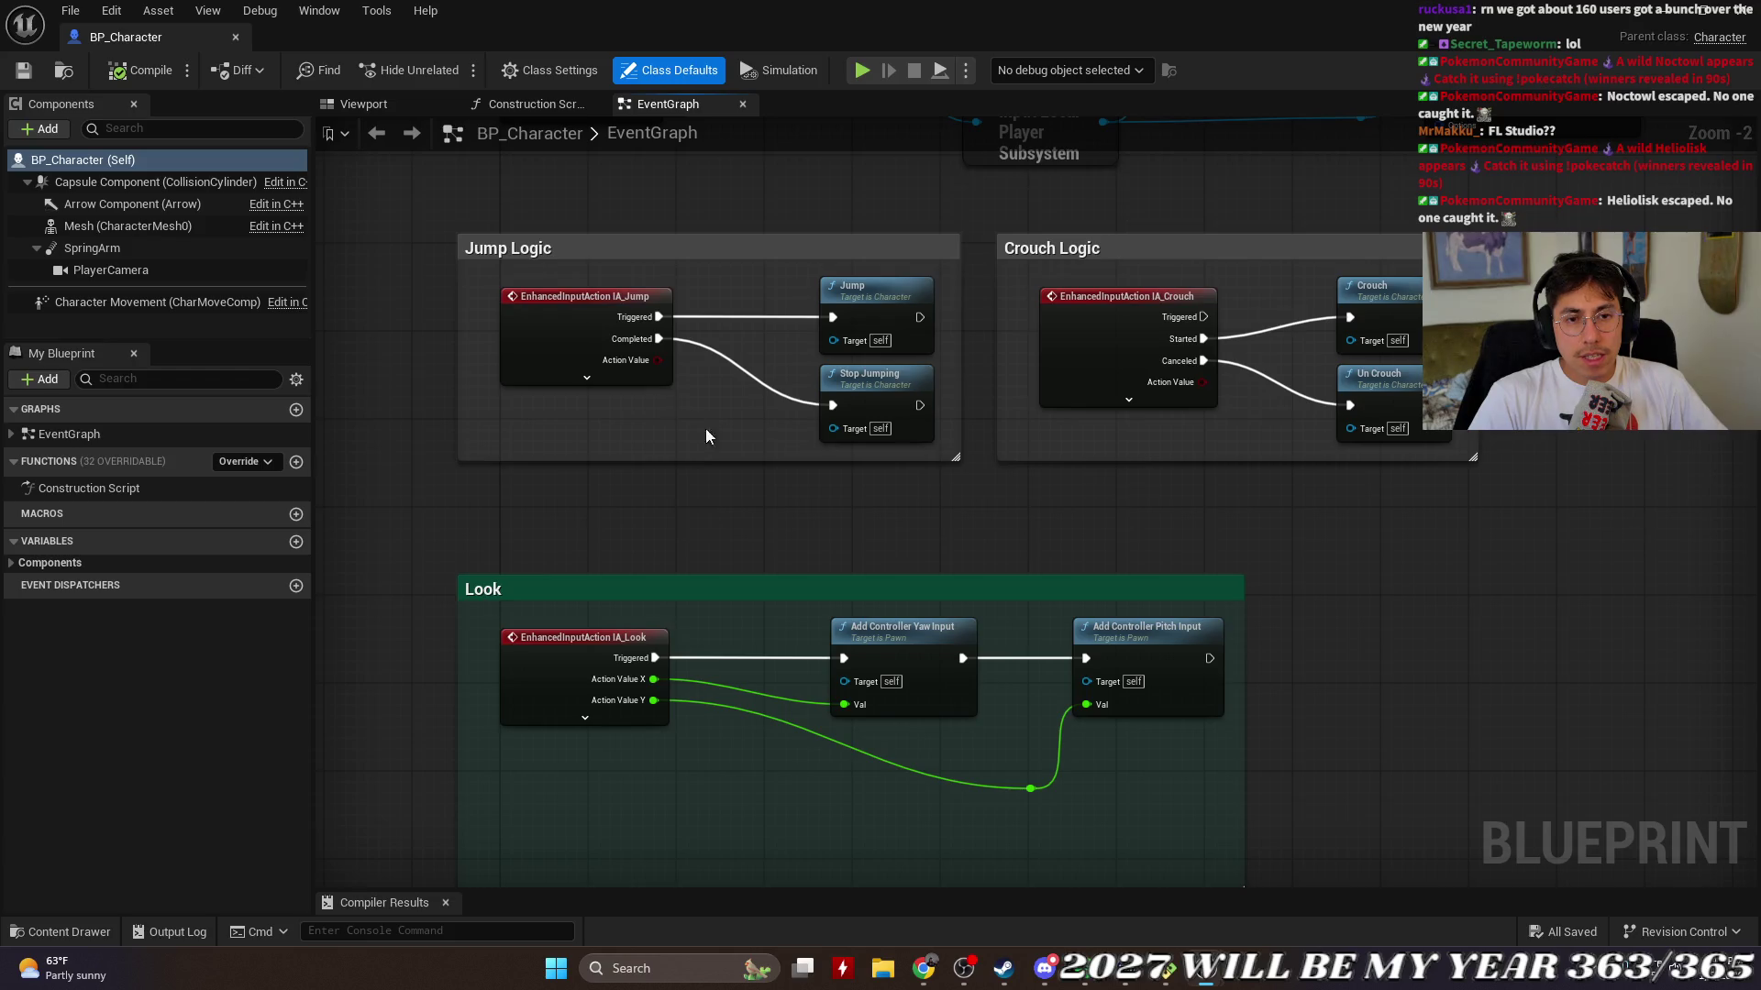
# Step: Pan across the Jump, Crouch, Movement and BeginPlay sections, then open All Actions on empty graph space
pyautogui.moveTo(1609, 455)
pyautogui.mouseDown()
pyautogui.moveTo(1278, 460)
pyautogui.moveTo(1523, 446)
pyautogui.moveTo(1584, 195)
pyautogui.moveTo(1574, 157)
pyautogui.mouseUp()
pyautogui.scroll(-1, 917, 505)
pyautogui.moveTo(1192, 642); pyautogui.dragTo(1020, 416)
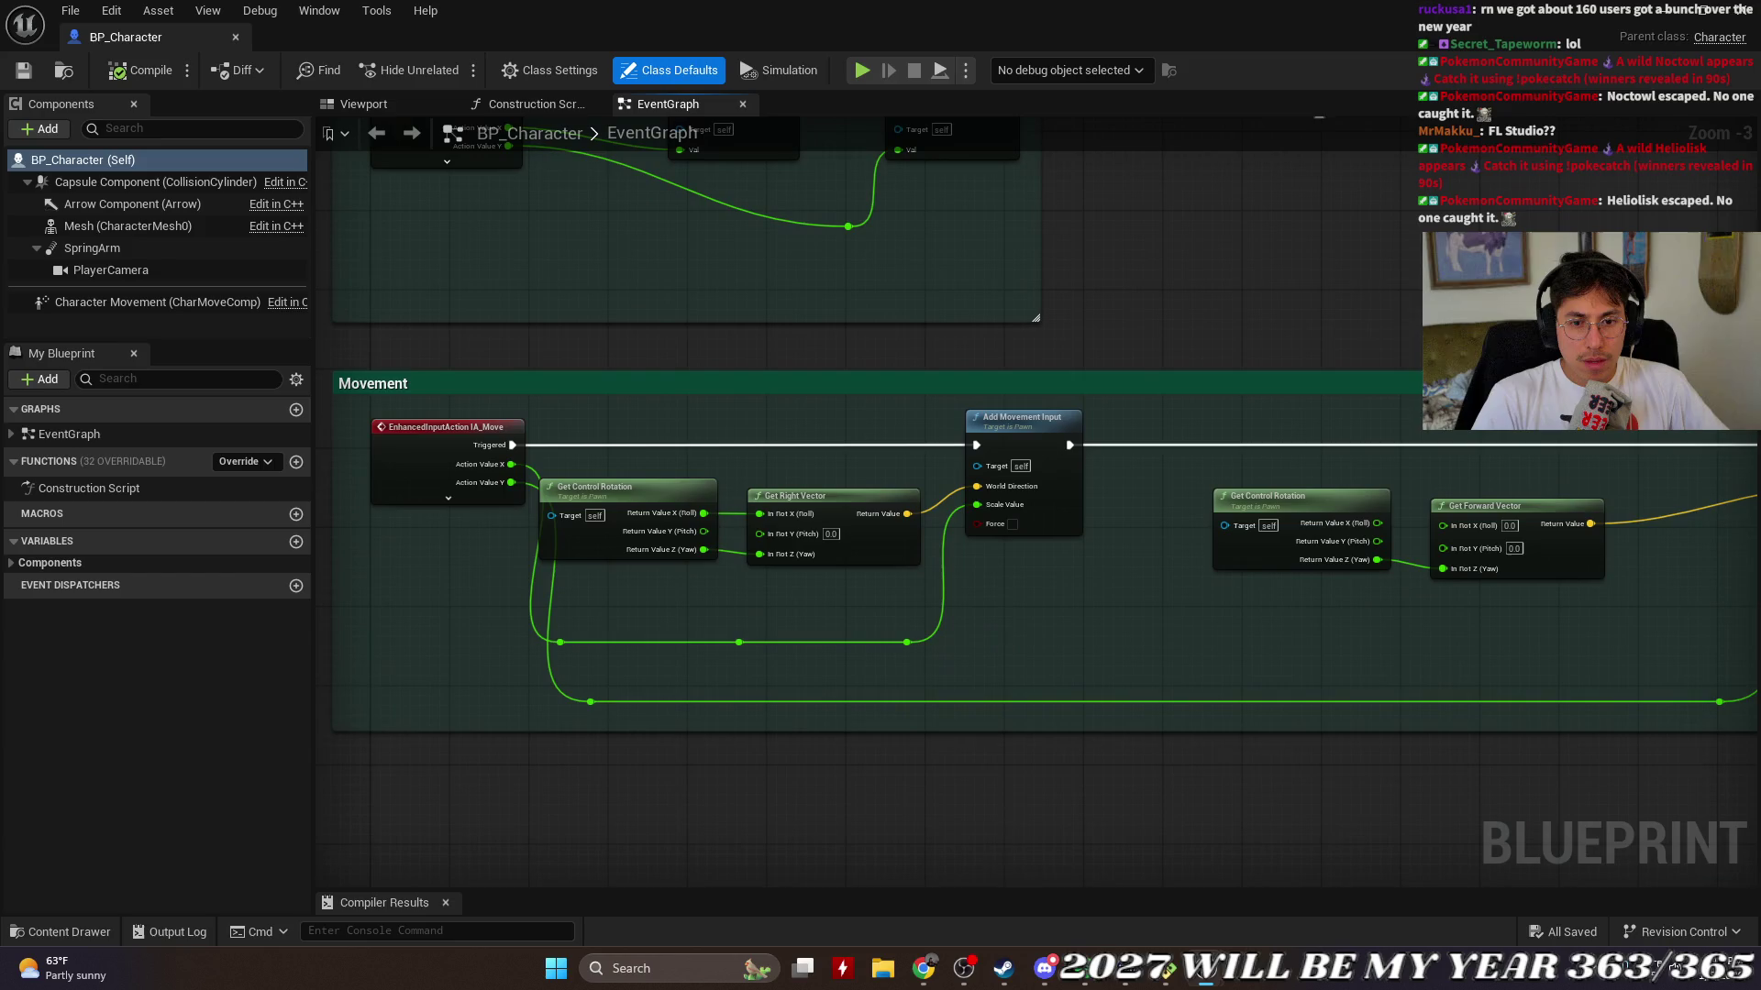
pyautogui.moveTo(1318, 117)
pyautogui.mouseDown()
pyautogui.moveTo(1033, 180)
pyautogui.moveTo(1297, 759)
pyautogui.moveTo(1247, 471)
pyautogui.moveTo(1158, 645)
pyautogui.mouseUp()
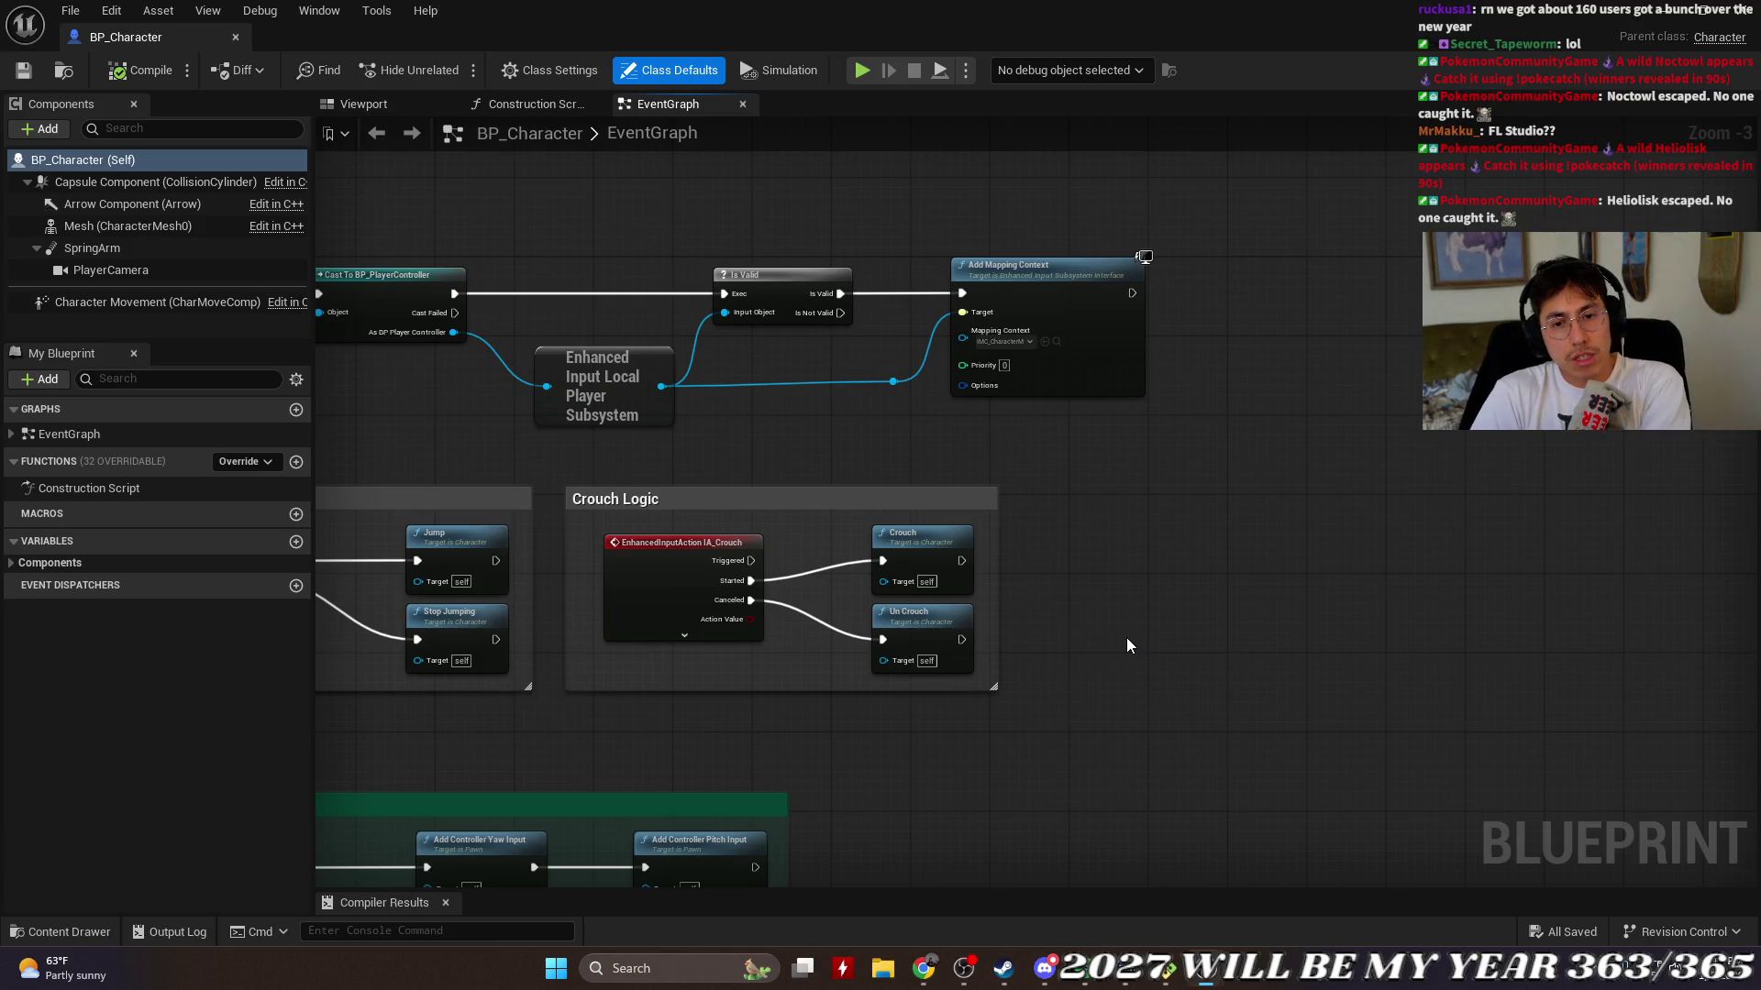
pyautogui.moveTo(1126, 637)
pyautogui.mouseDown()
pyautogui.moveTo(1143, 679)
pyautogui.moveTo(1344, 526)
pyautogui.moveTo(1387, 526)
pyautogui.moveTo(1368, 533)
pyautogui.mouseUp()
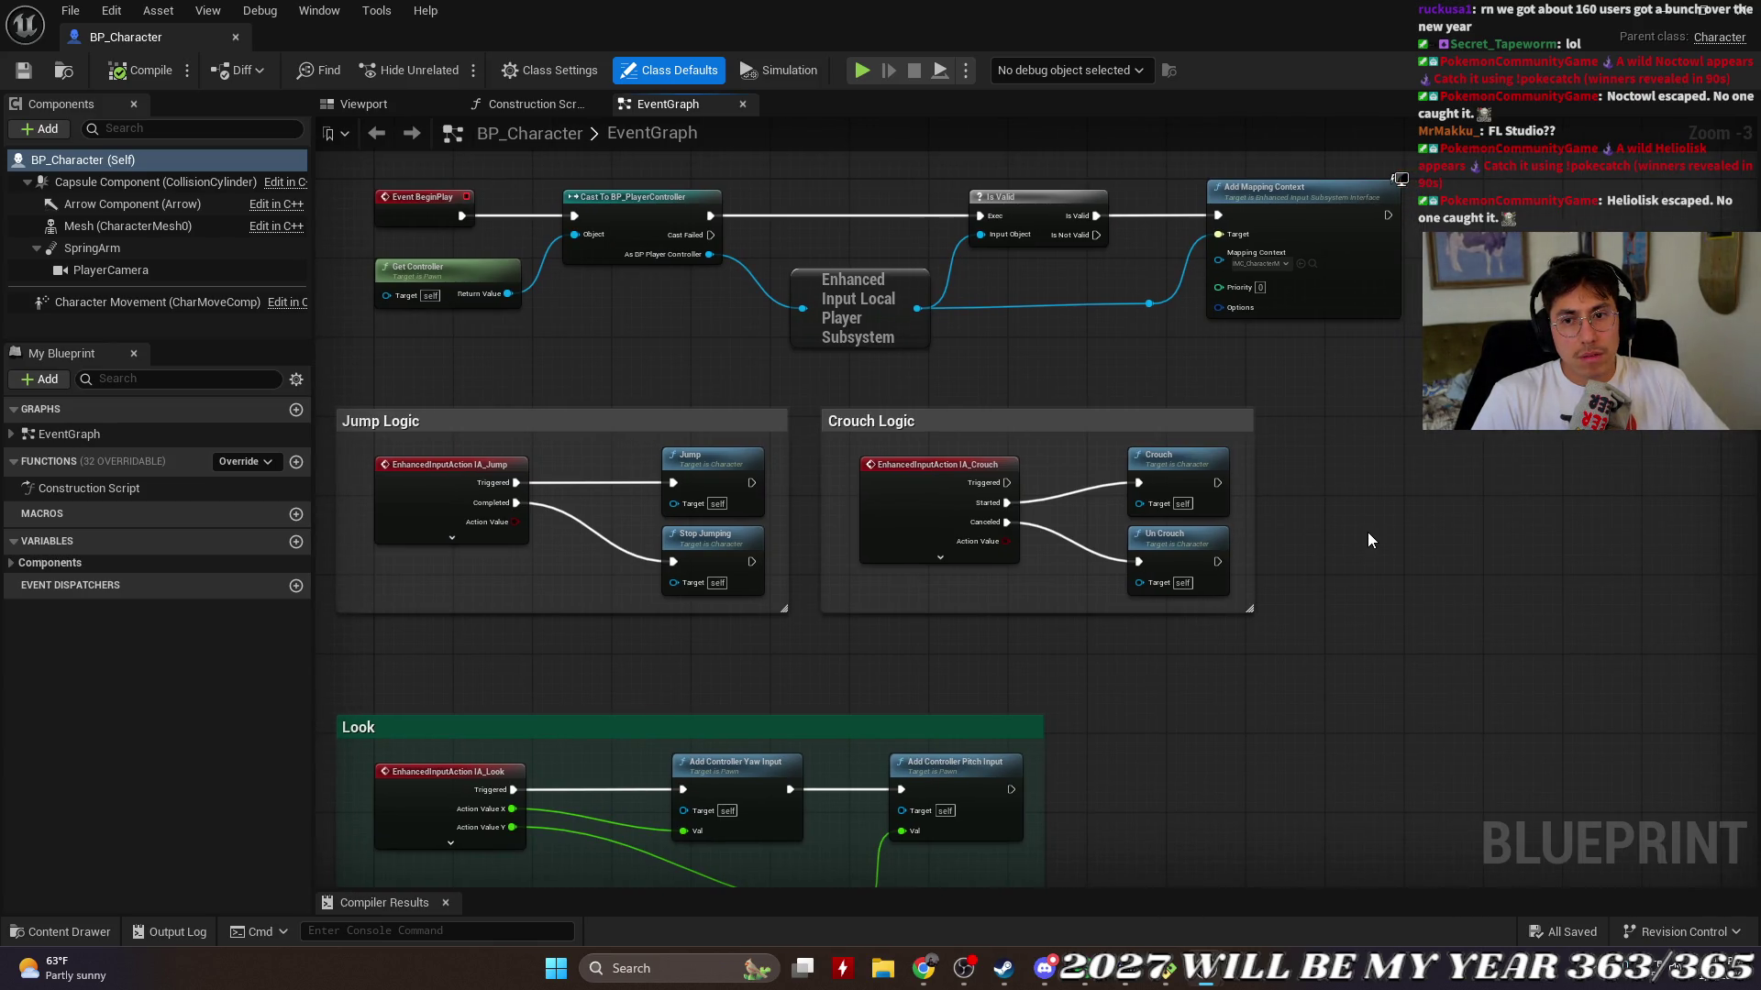
pyautogui.scroll(2, 1367, 531)
pyautogui.scroll(-4, 1367, 532)
pyautogui.rightClick(1366, 536)
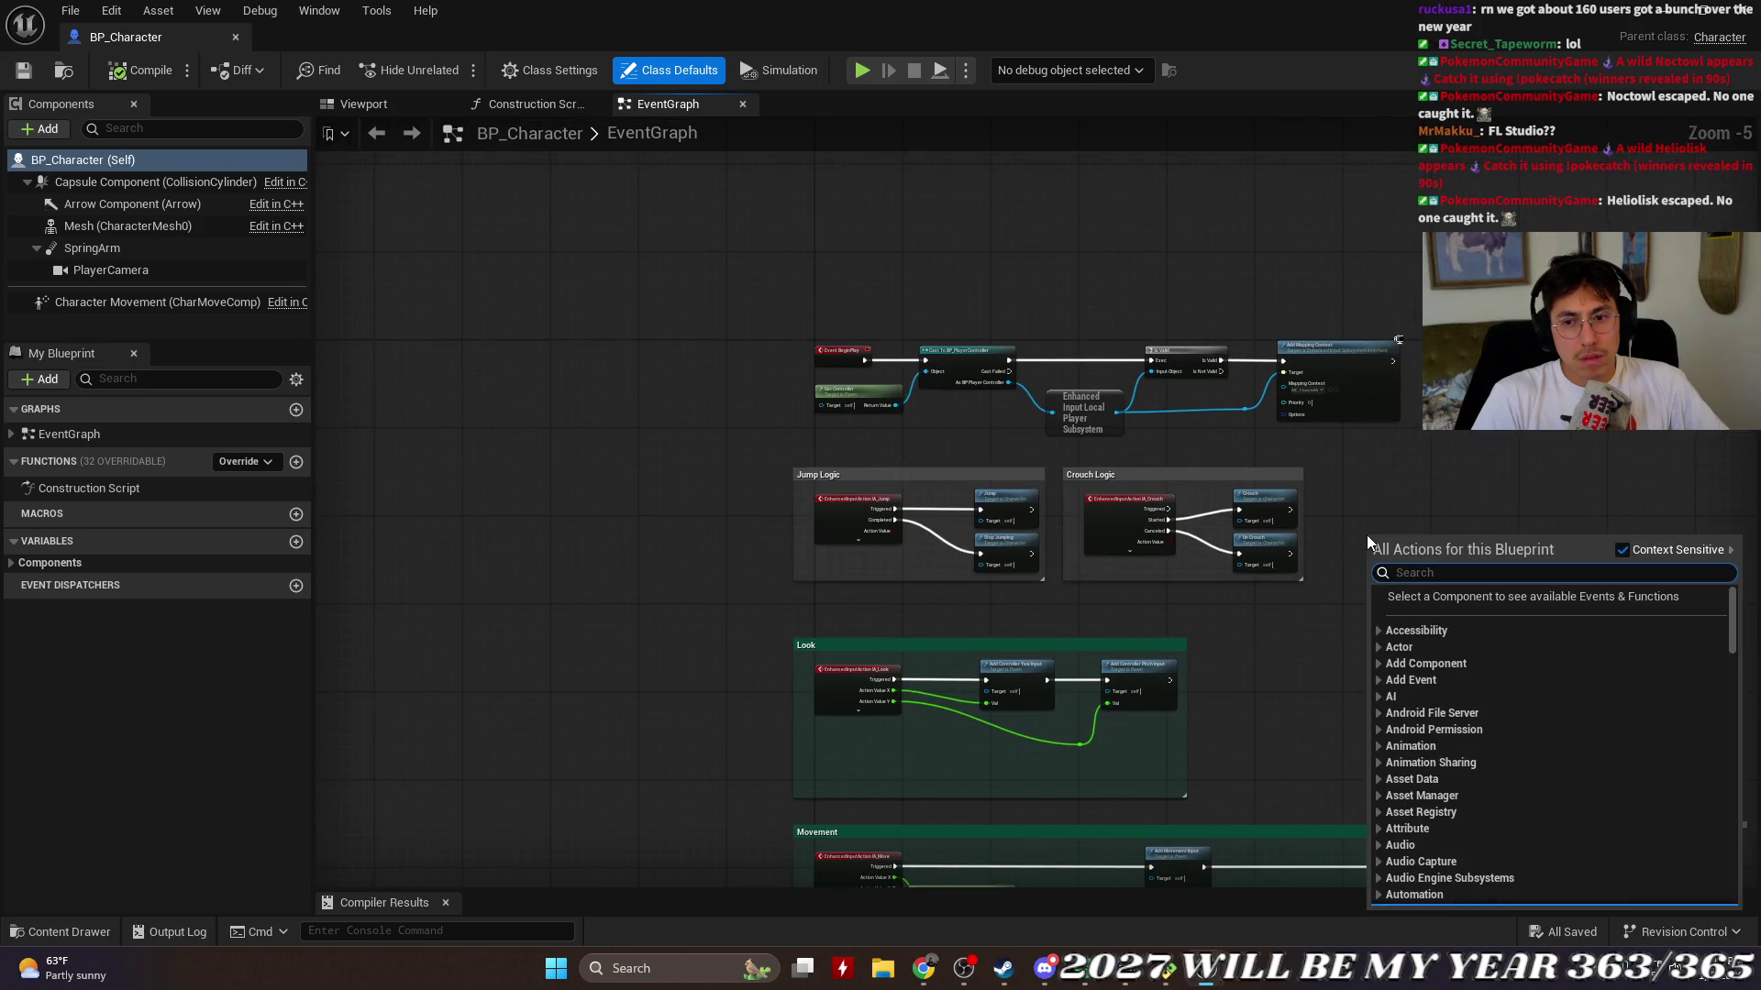
# Step: Search actions for 'interp', dismiss the list, and center the view on Crouch Logic
pyautogui.write('interp')
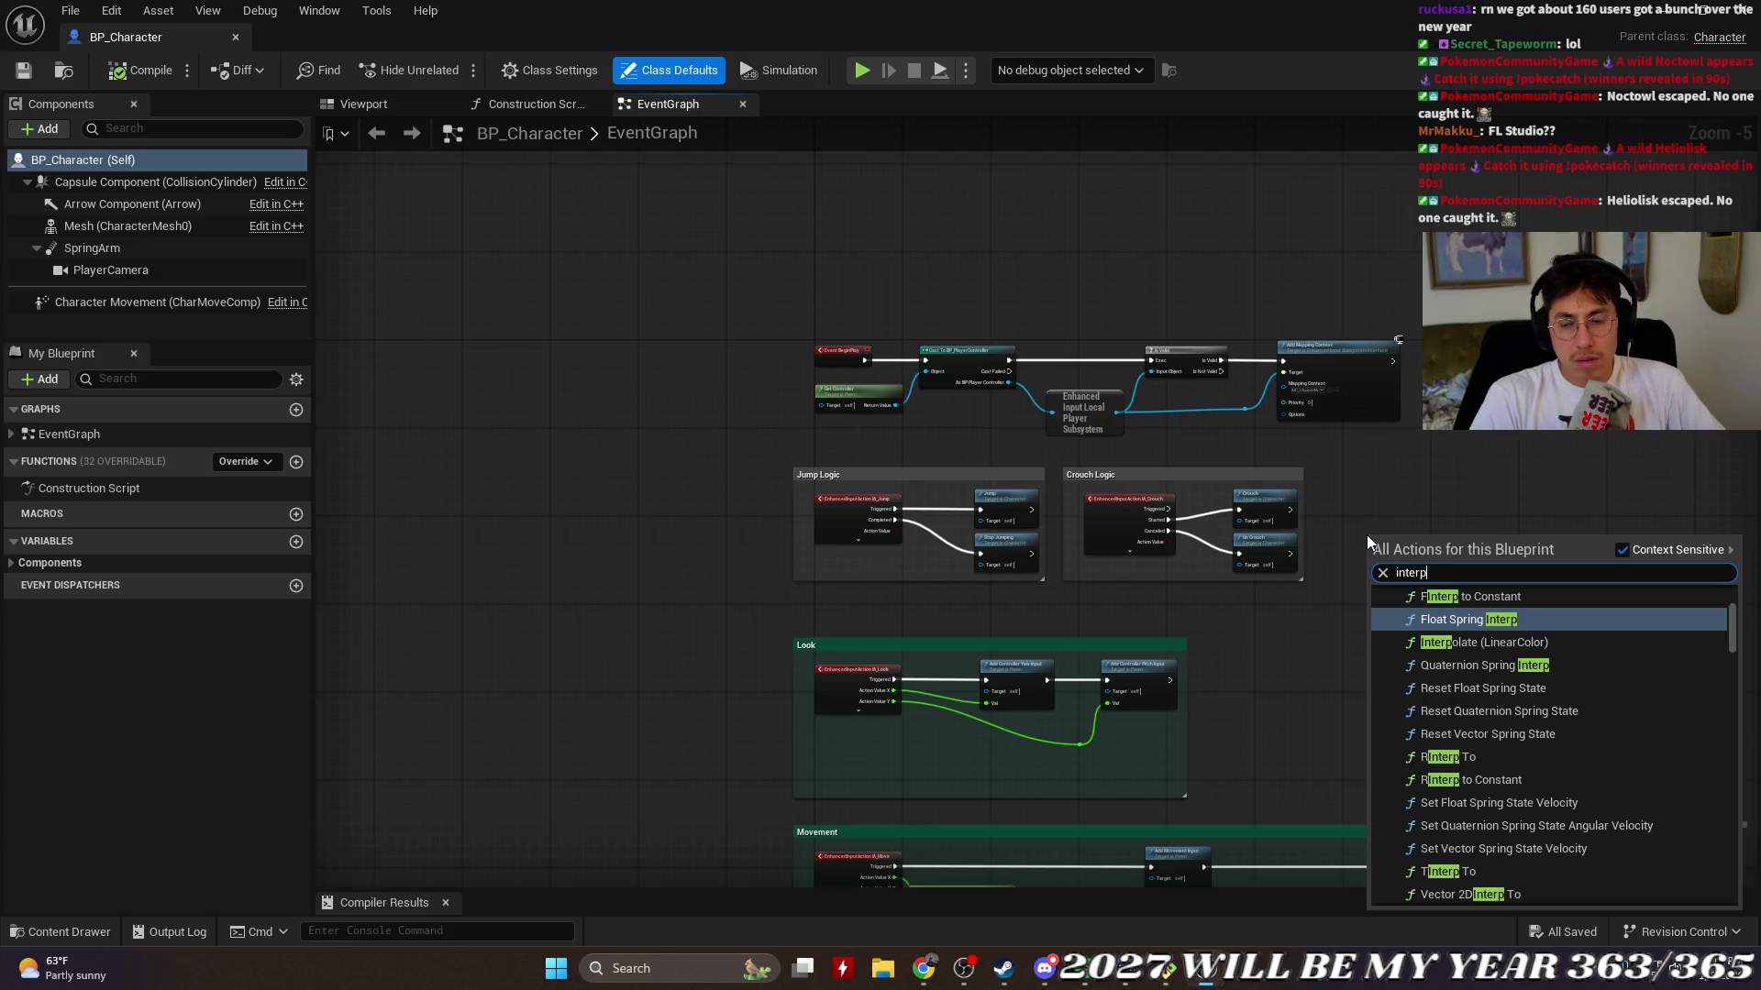
pyautogui.scroll(2, 1411, 510)
pyautogui.click(1322, 437)
pyautogui.moveTo(1322, 444); pyautogui.dragTo(1091, 359)
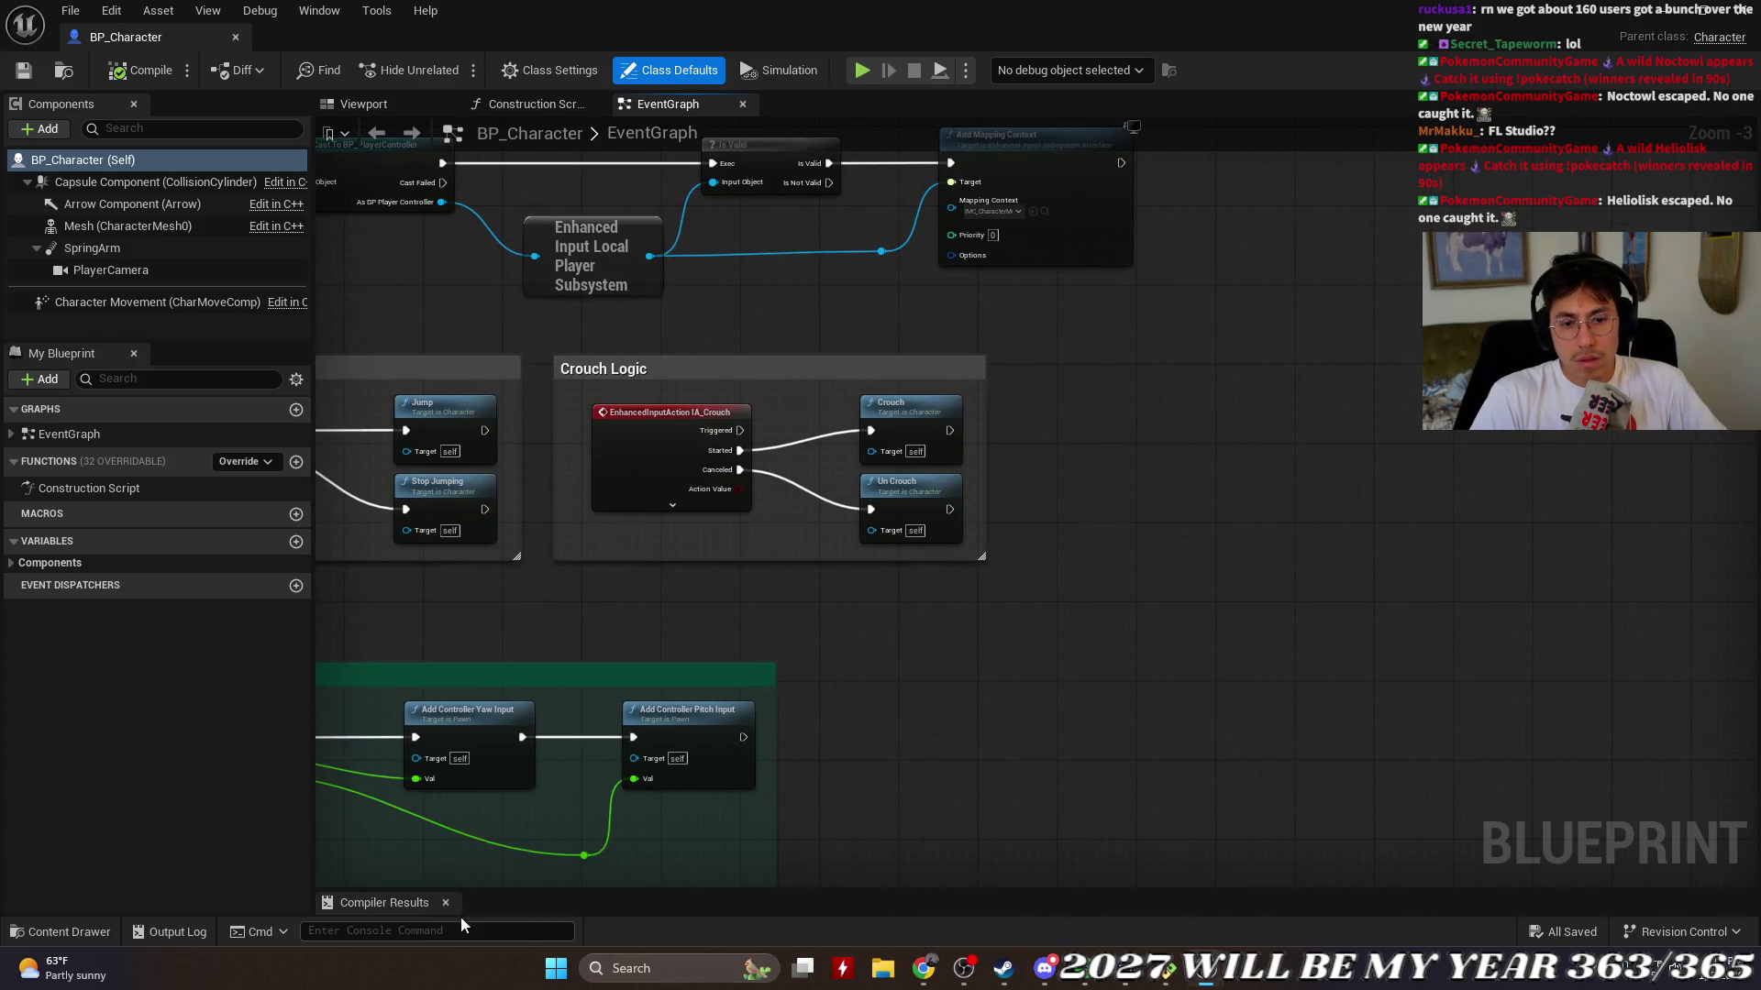
# Step: Add a Float Spring Interp node from an 'interp' search and drag it beside Crouch Logic
pyautogui.rightClick(1296, 583)
pyautogui.write('int')
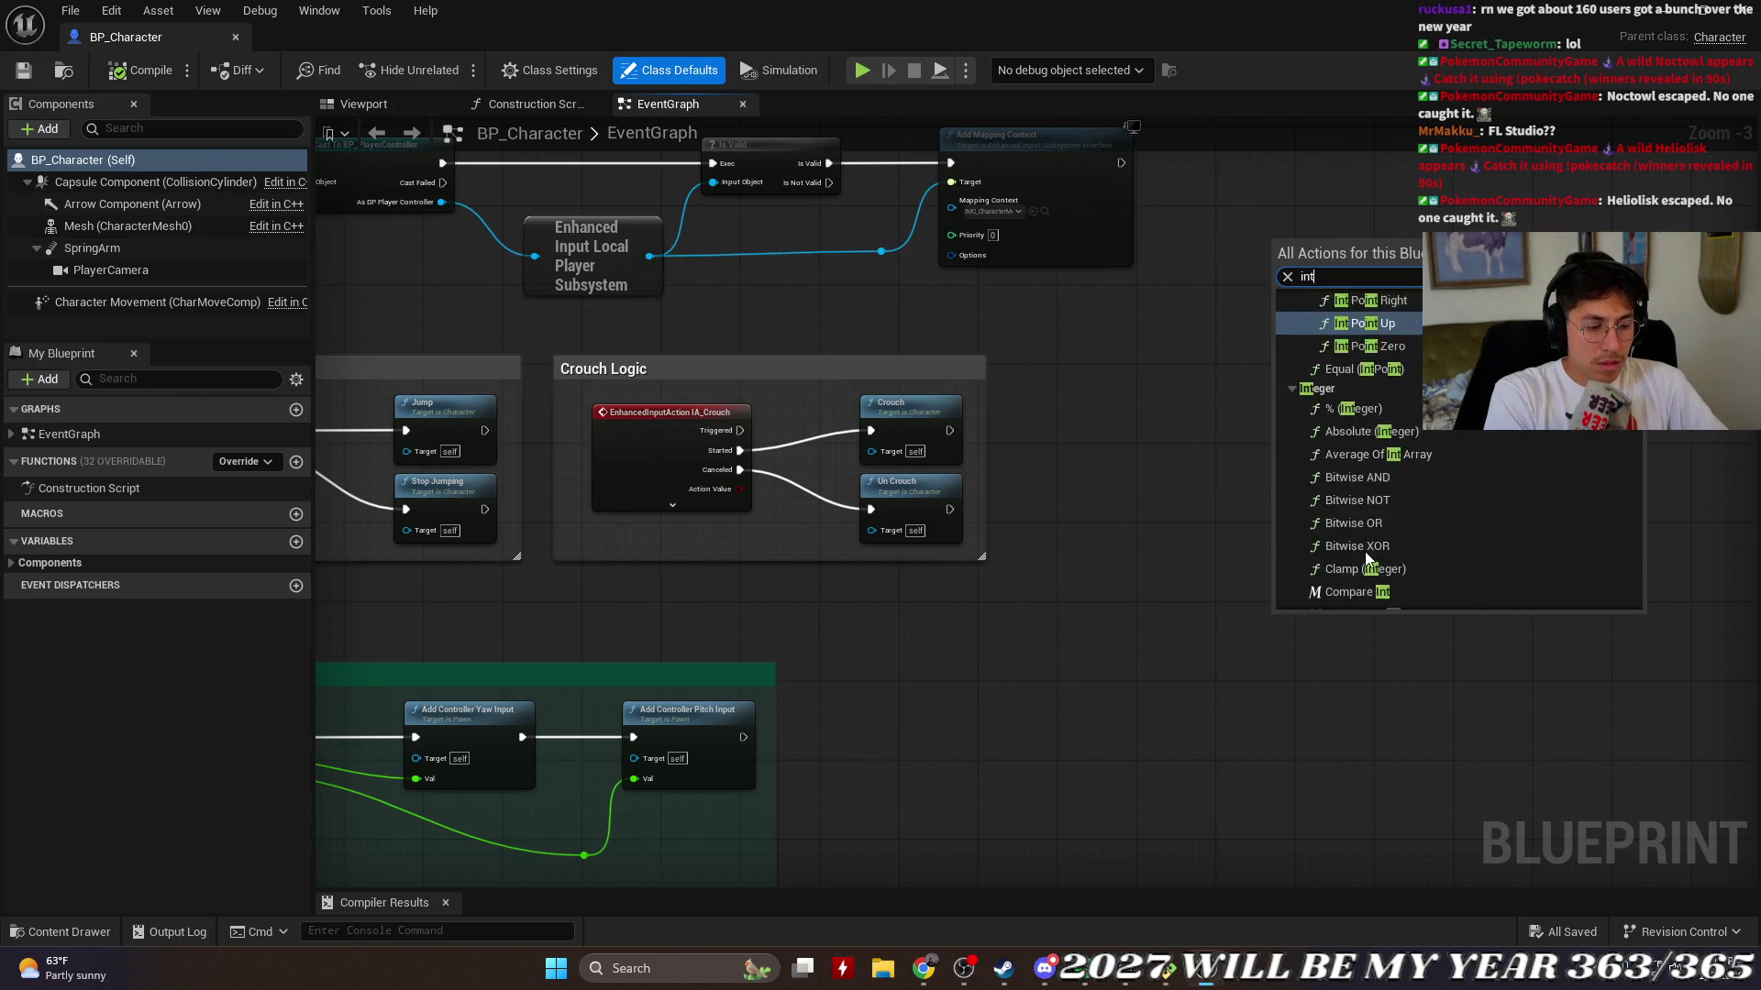
pyautogui.write('erp')
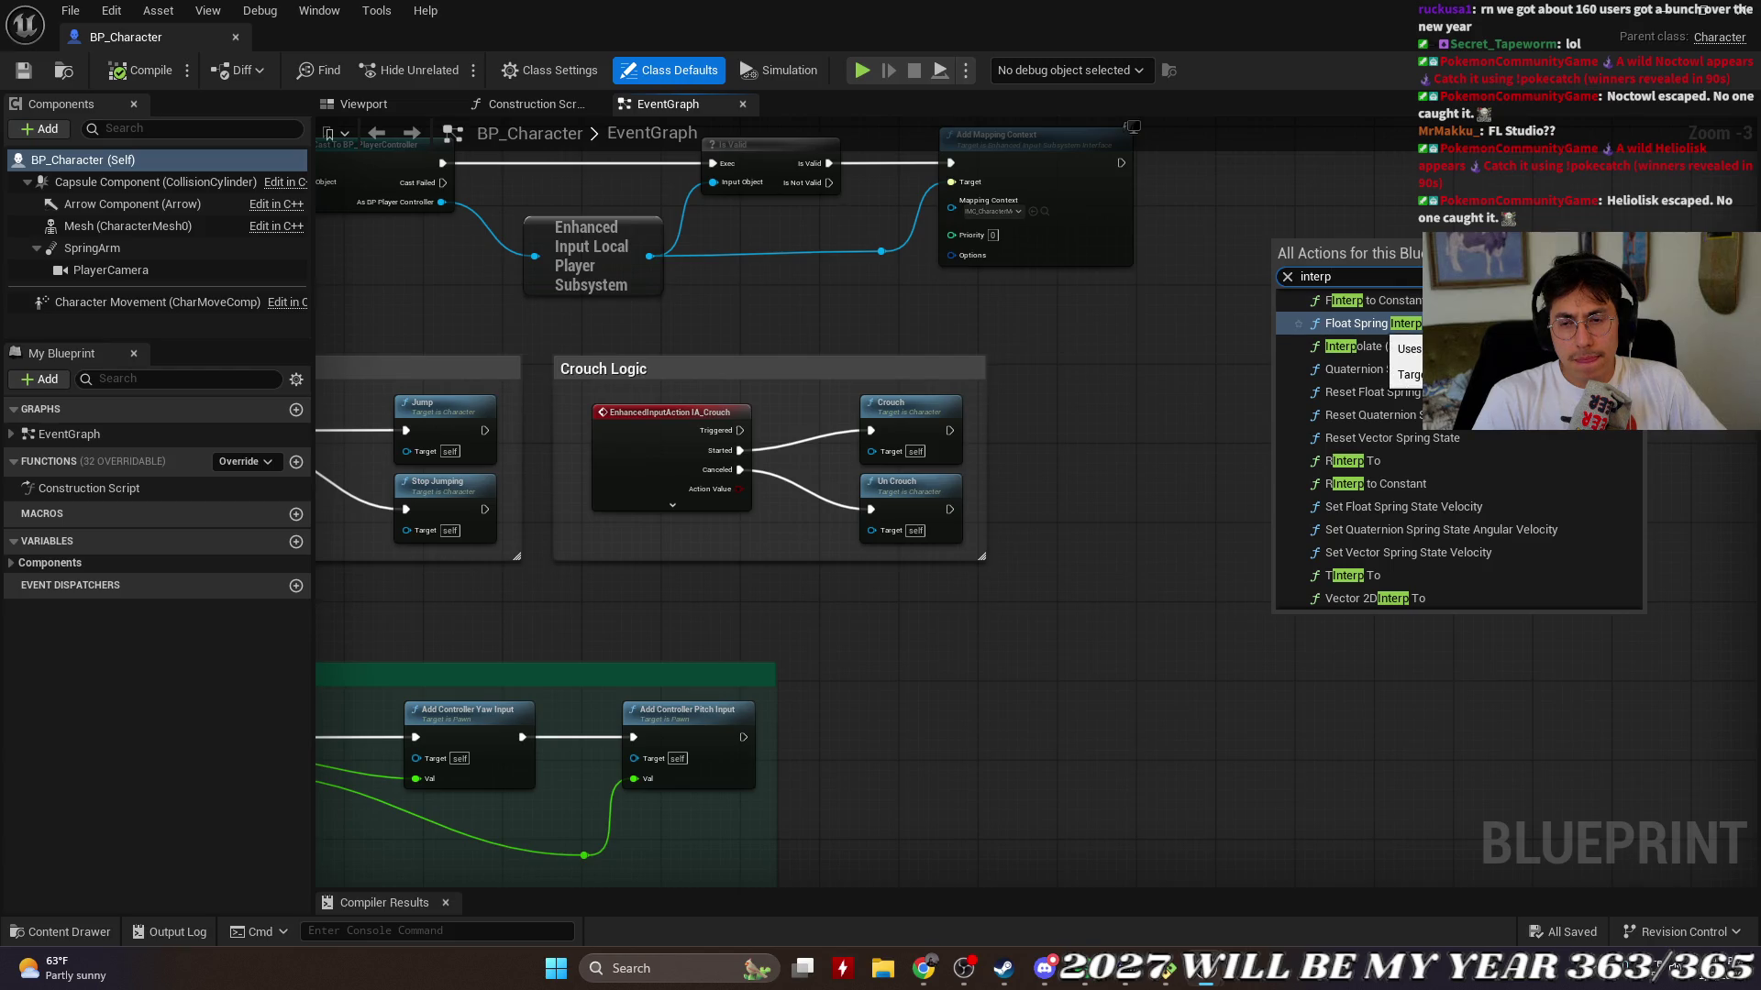
pyautogui.click(1366, 323)
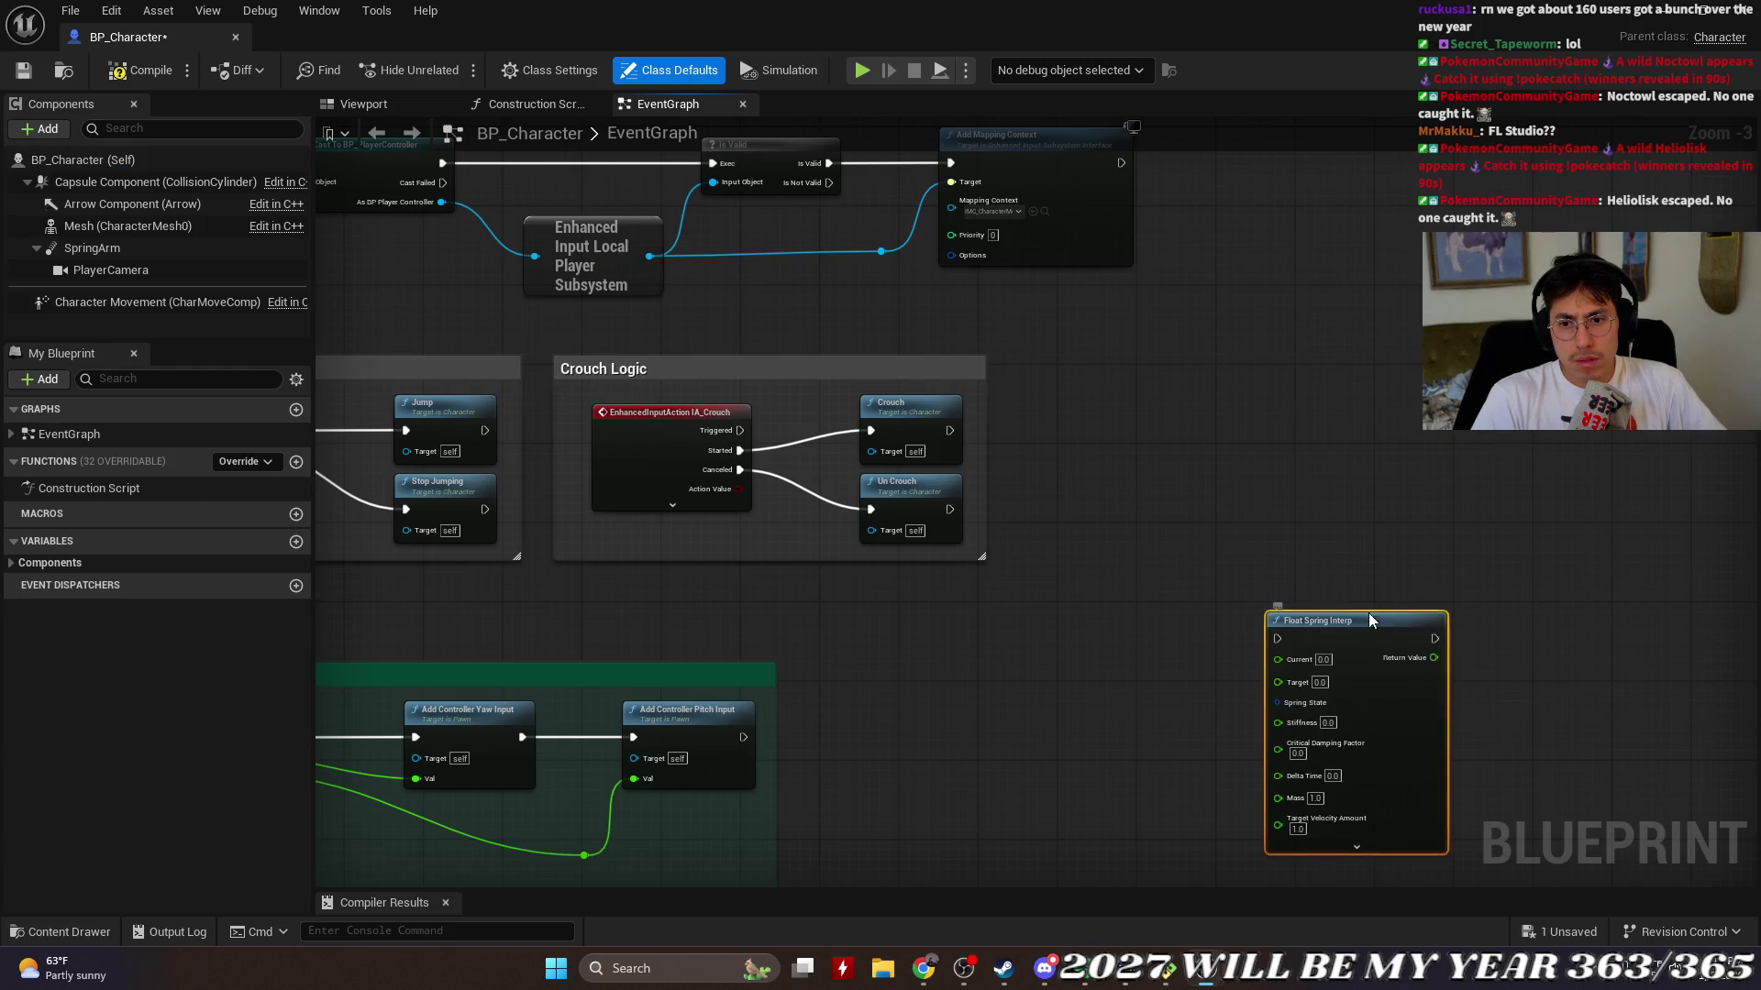
pyautogui.moveTo(1372, 620); pyautogui.dragTo(1174, 381)
pyautogui.scroll(1, 1137, 500)
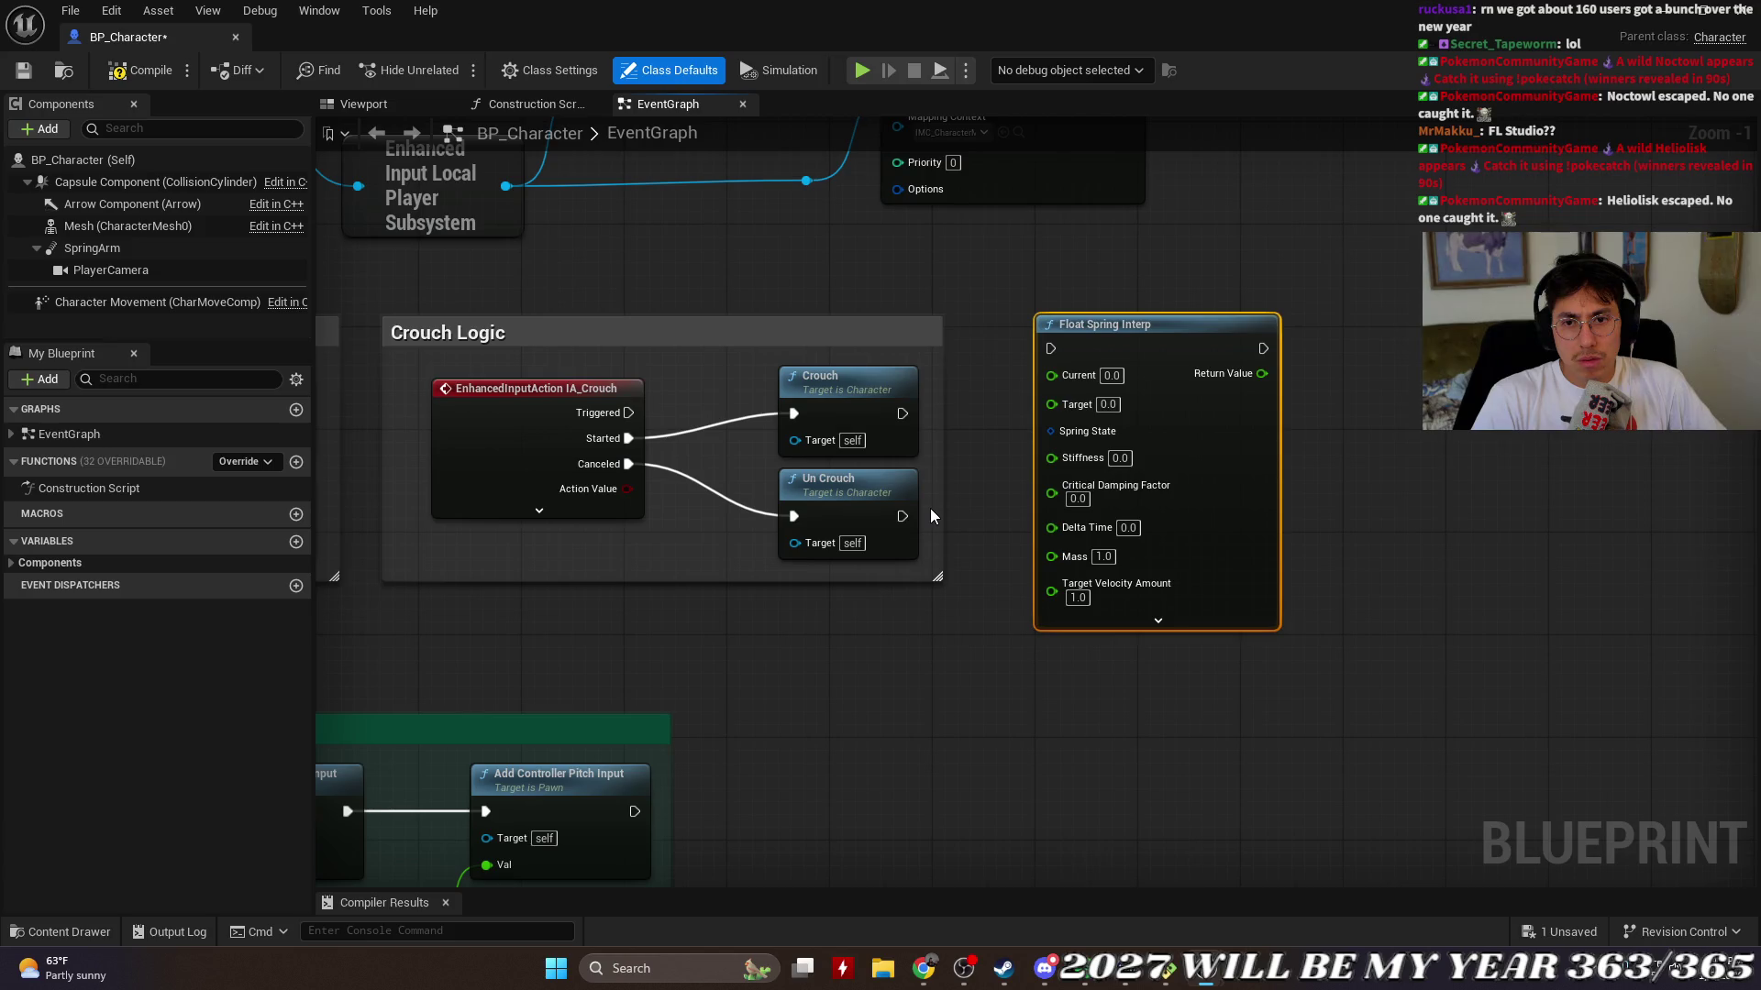
# Step: Check the Current pin options, move Float Spring Interp right of Crouch Logic, and nudge Un Crouch
pyautogui.rightClick(1053, 376)
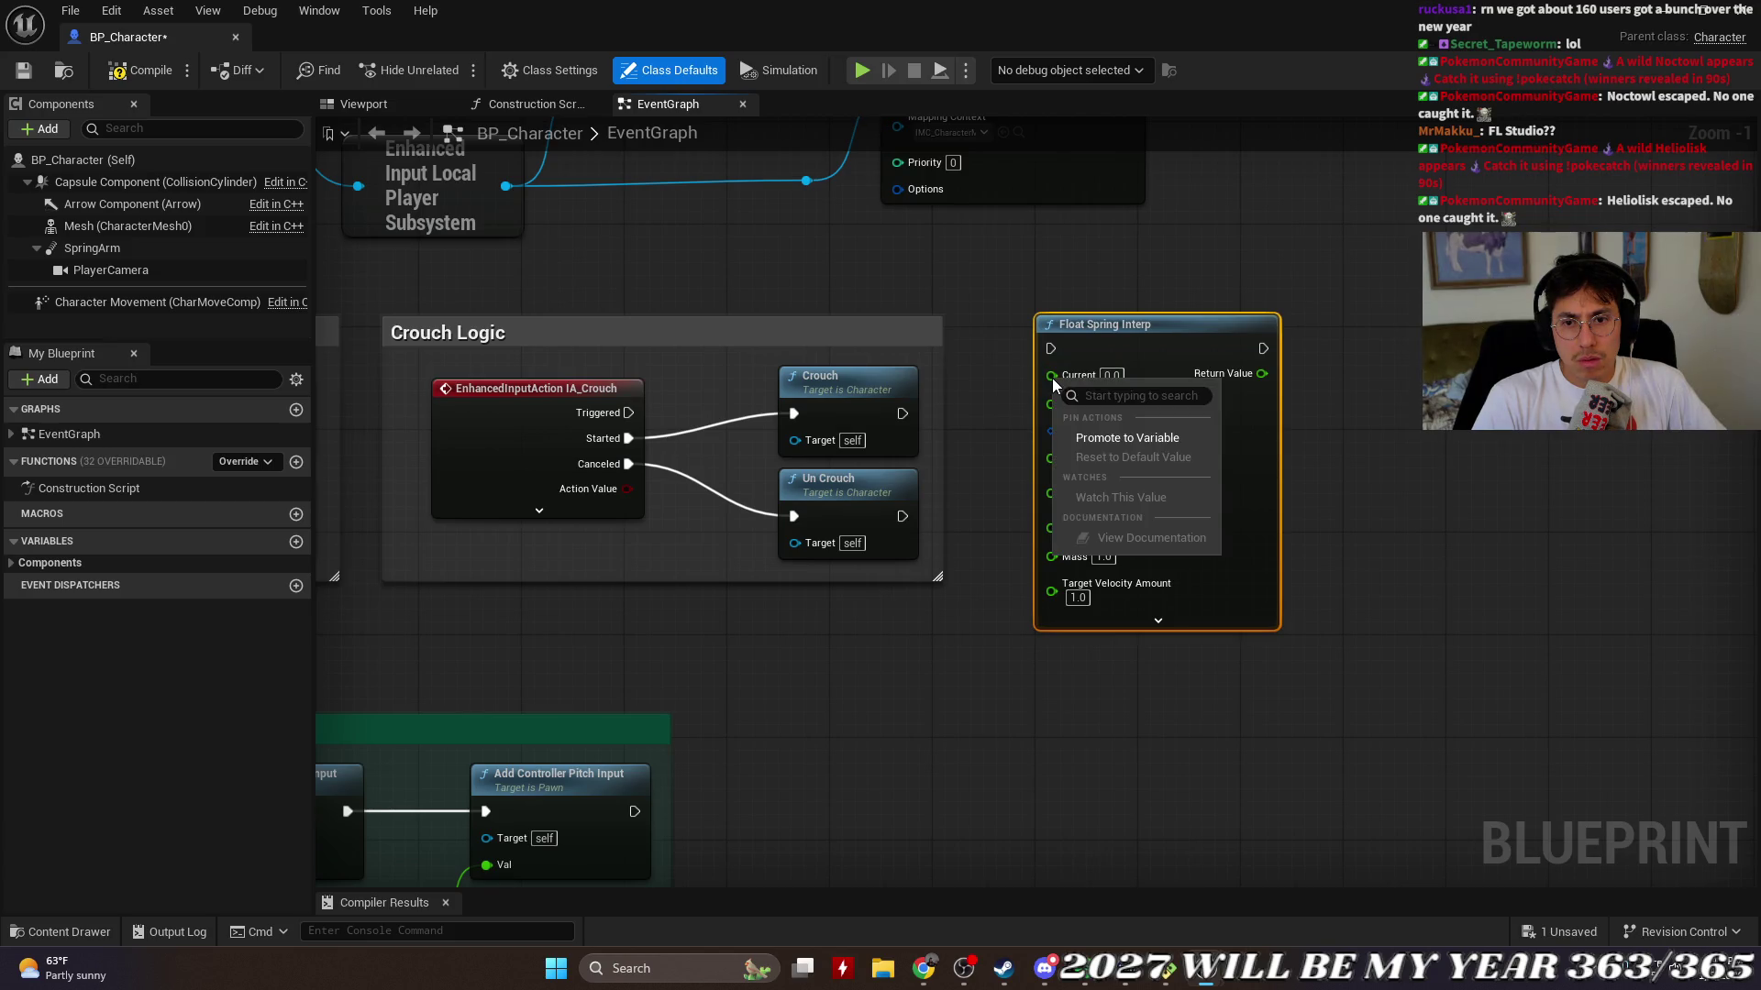
pyautogui.click(1177, 324)
pyautogui.moveTo(1177, 324)
pyautogui.mouseDown()
pyautogui.moveTo(1250, 392)
pyautogui.moveTo(1228, 351)
pyautogui.mouseUp()
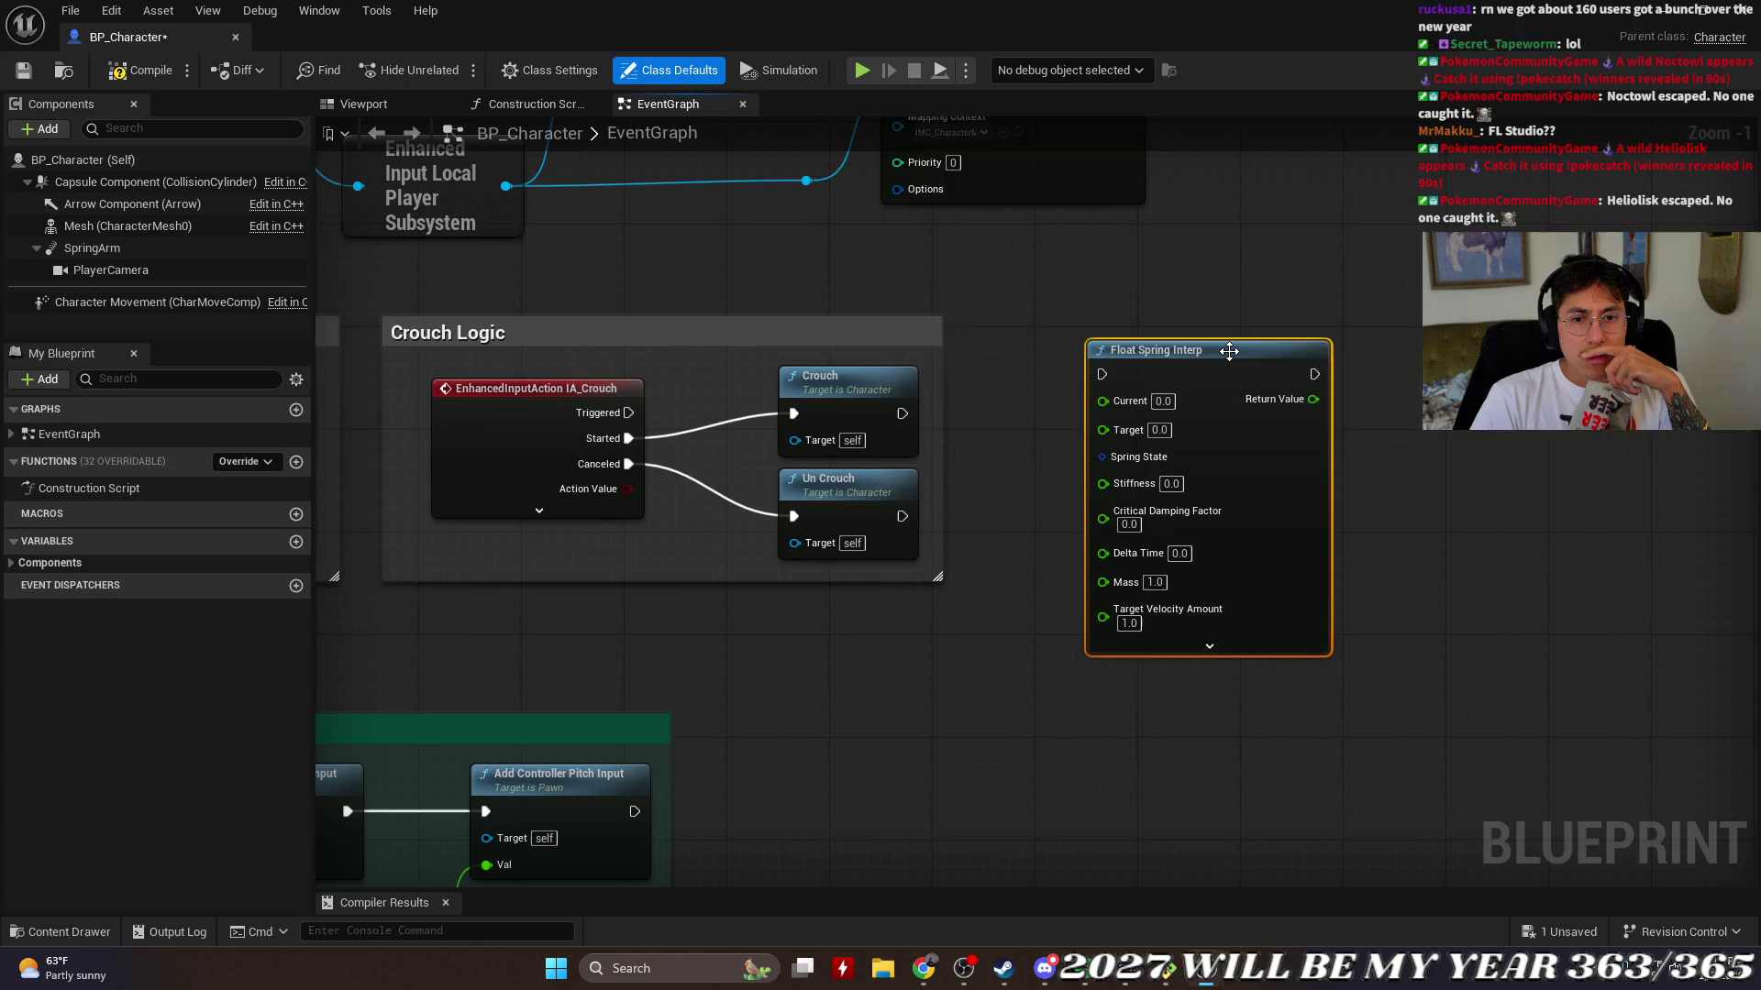
pyautogui.moveTo(1194, 347)
pyautogui.mouseDown()
pyautogui.moveTo(1157, 385)
pyautogui.moveTo(1182, 384)
pyautogui.mouseUp()
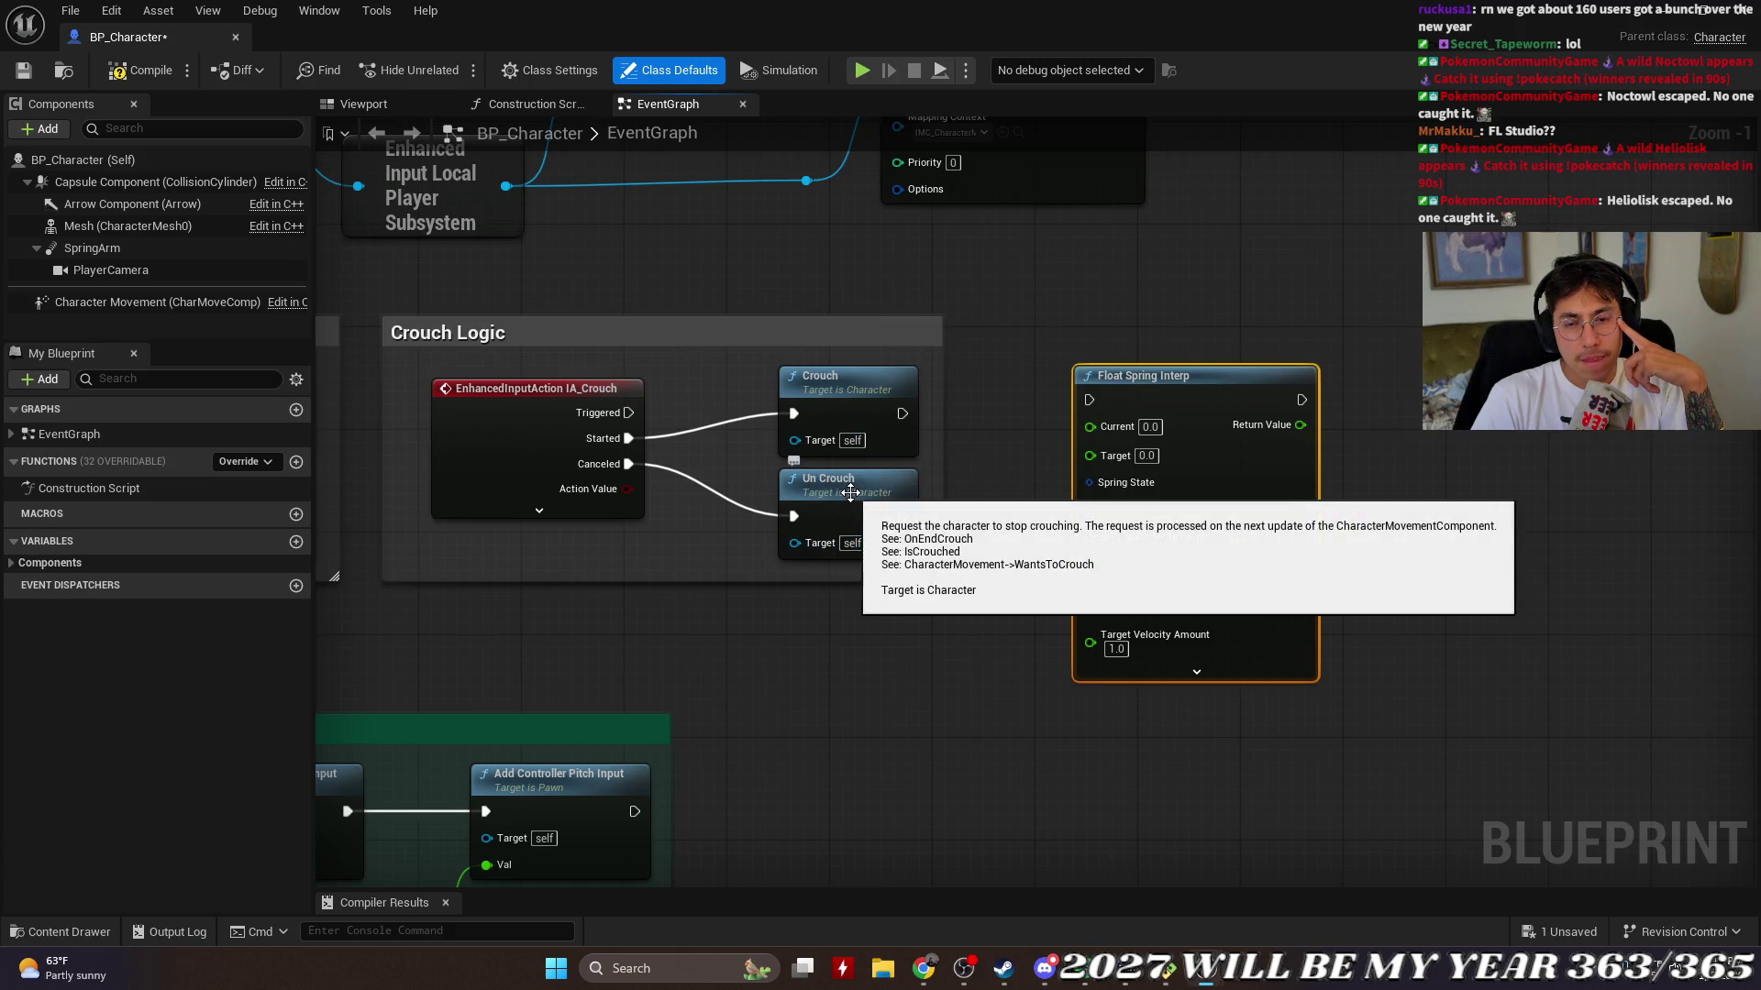
pyautogui.moveTo(904, 492)
pyautogui.mouseDown()
pyautogui.moveTo(940, 555)
pyautogui.moveTo(879, 493)
pyautogui.mouseUp()
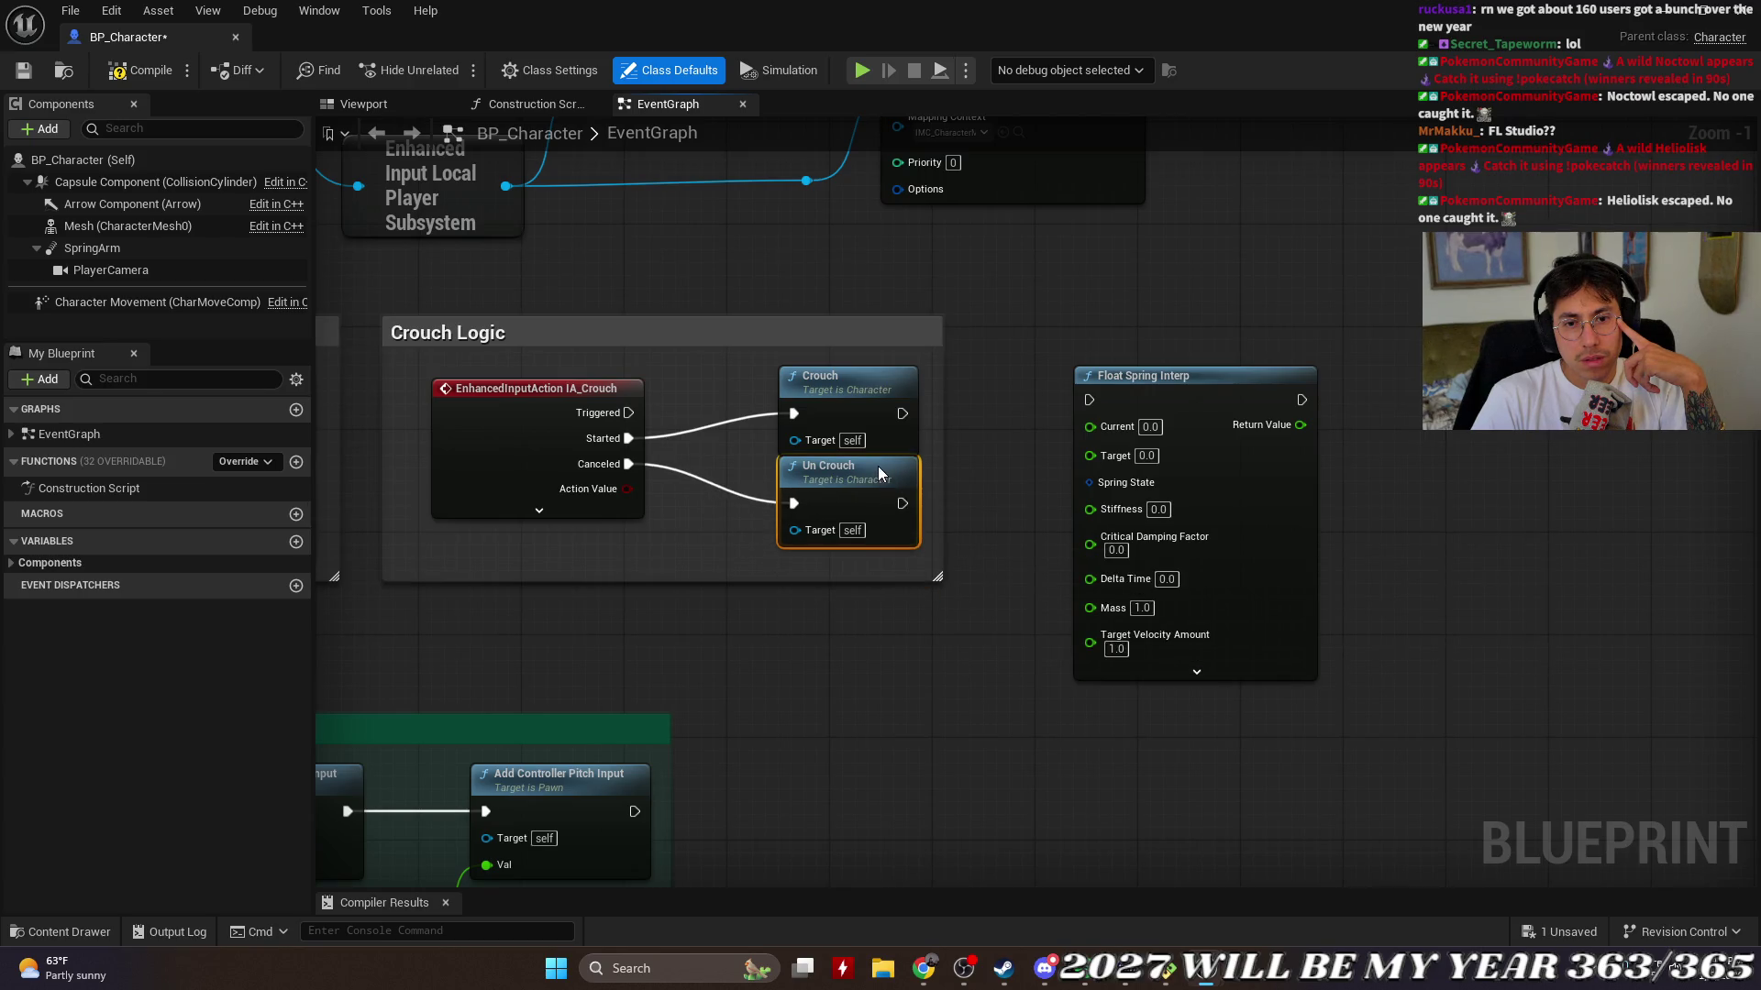
# Step: Pan the EventGraph and move the Float Spring Interp node up-left beside the Crouch Logic group
pyautogui.click(1062, 337)
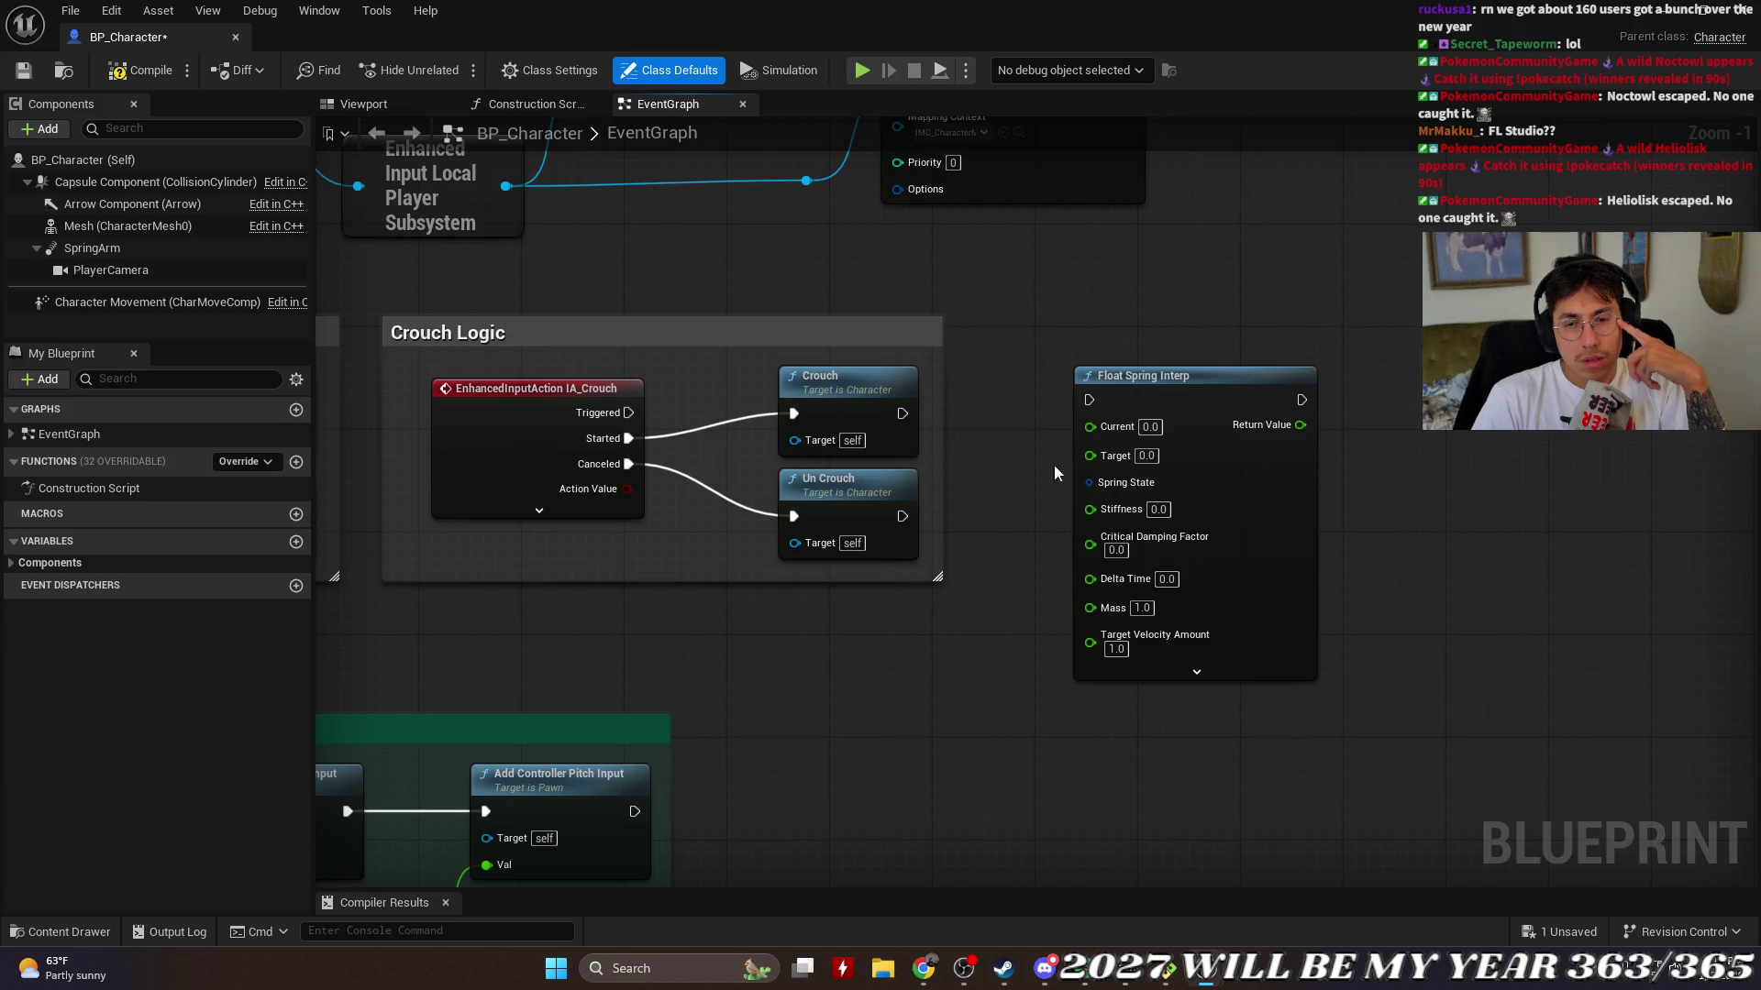
pyautogui.scroll(1, 1027, 504)
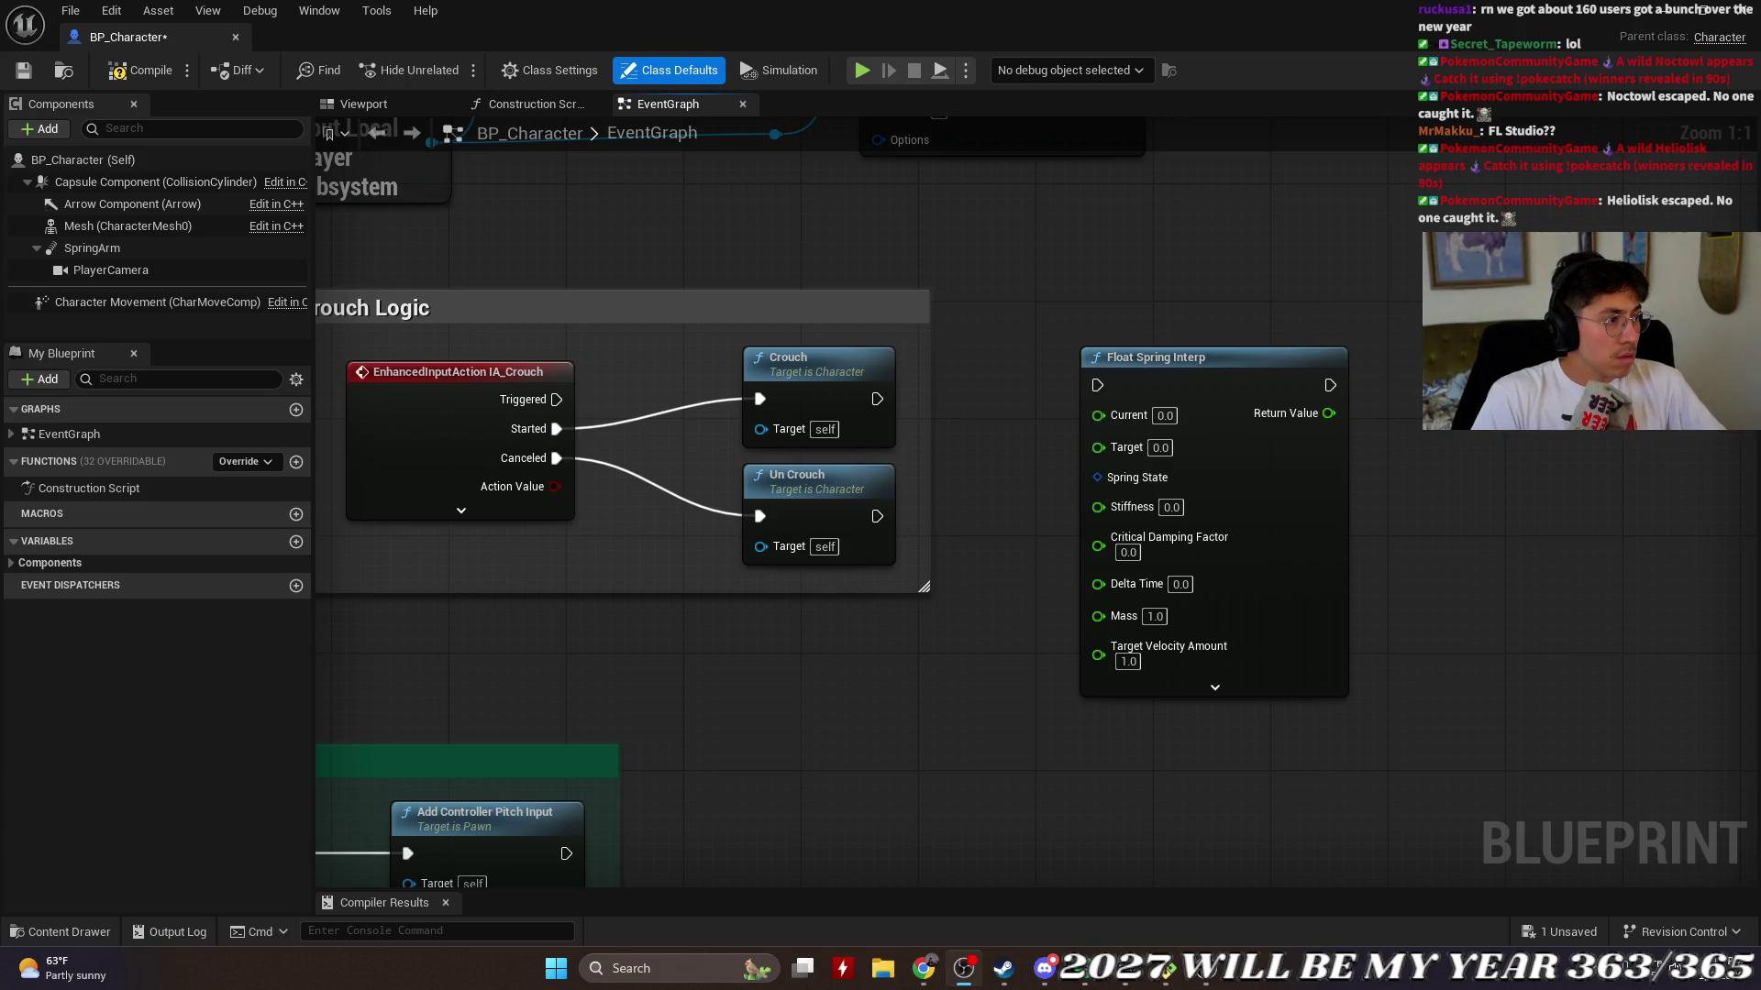
pyautogui.hotkey('alt', 'Tab')
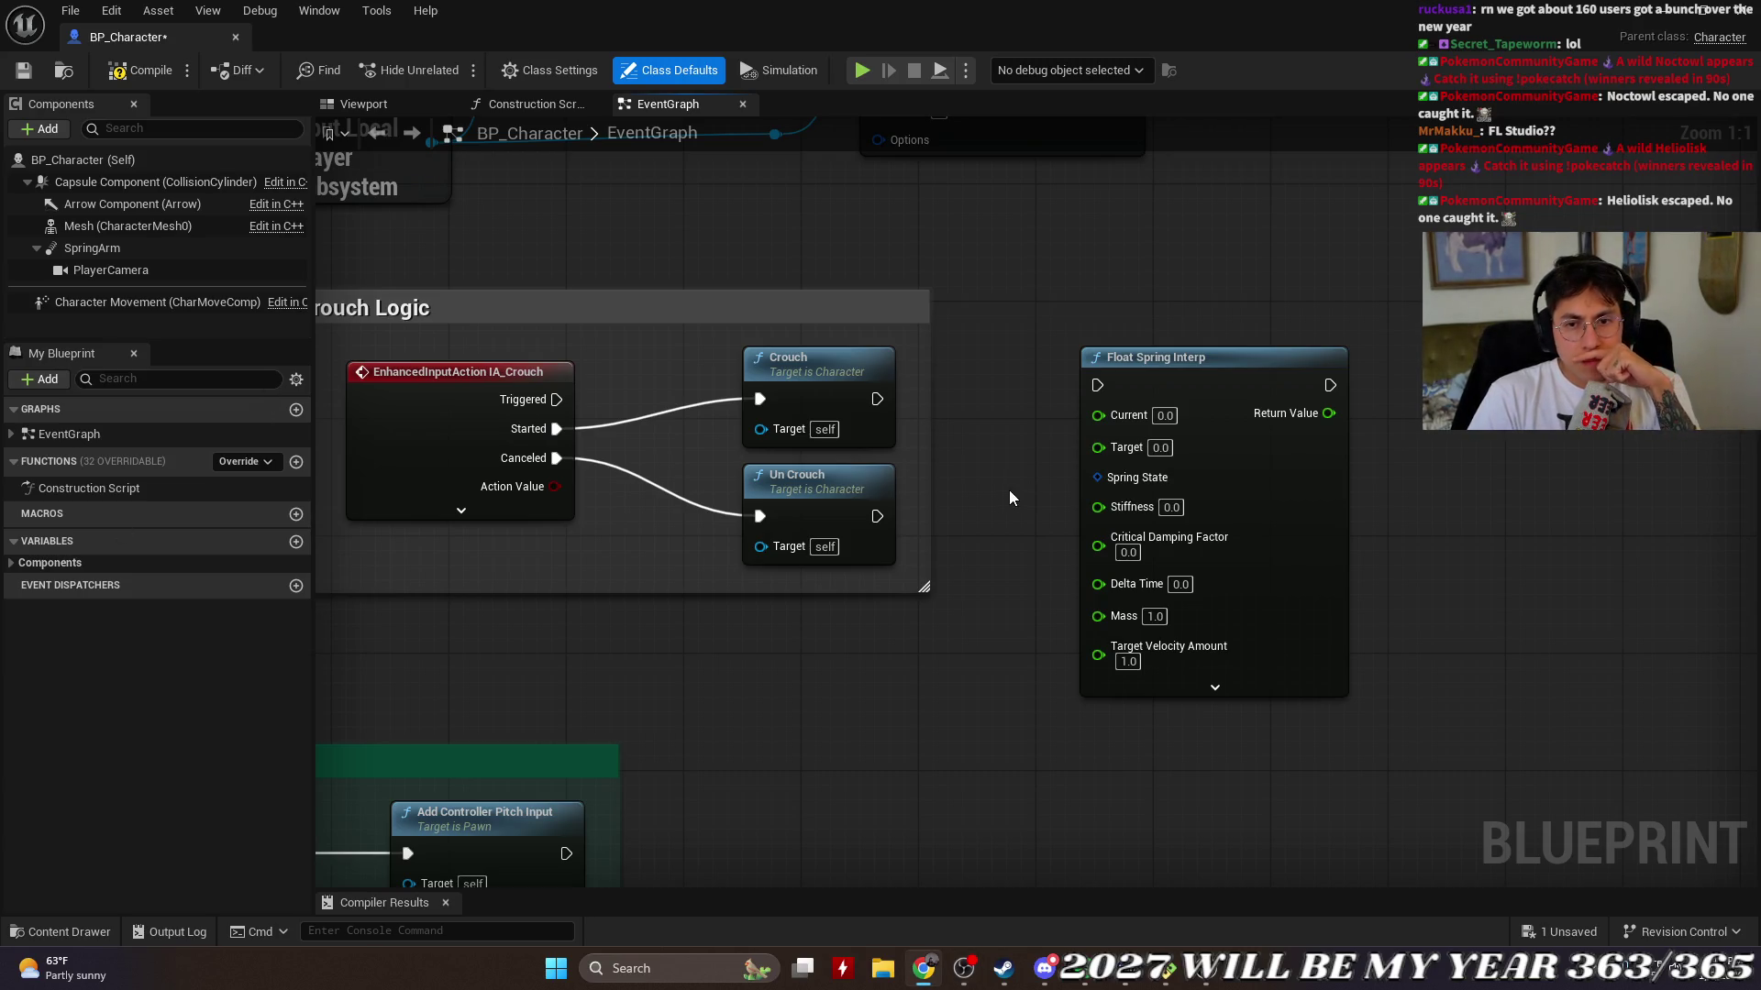
pyautogui.moveTo(1005, 497)
pyautogui.mouseDown()
pyautogui.moveTo(1092, 485)
pyautogui.moveTo(1033, 489)
pyautogui.mouseUp()
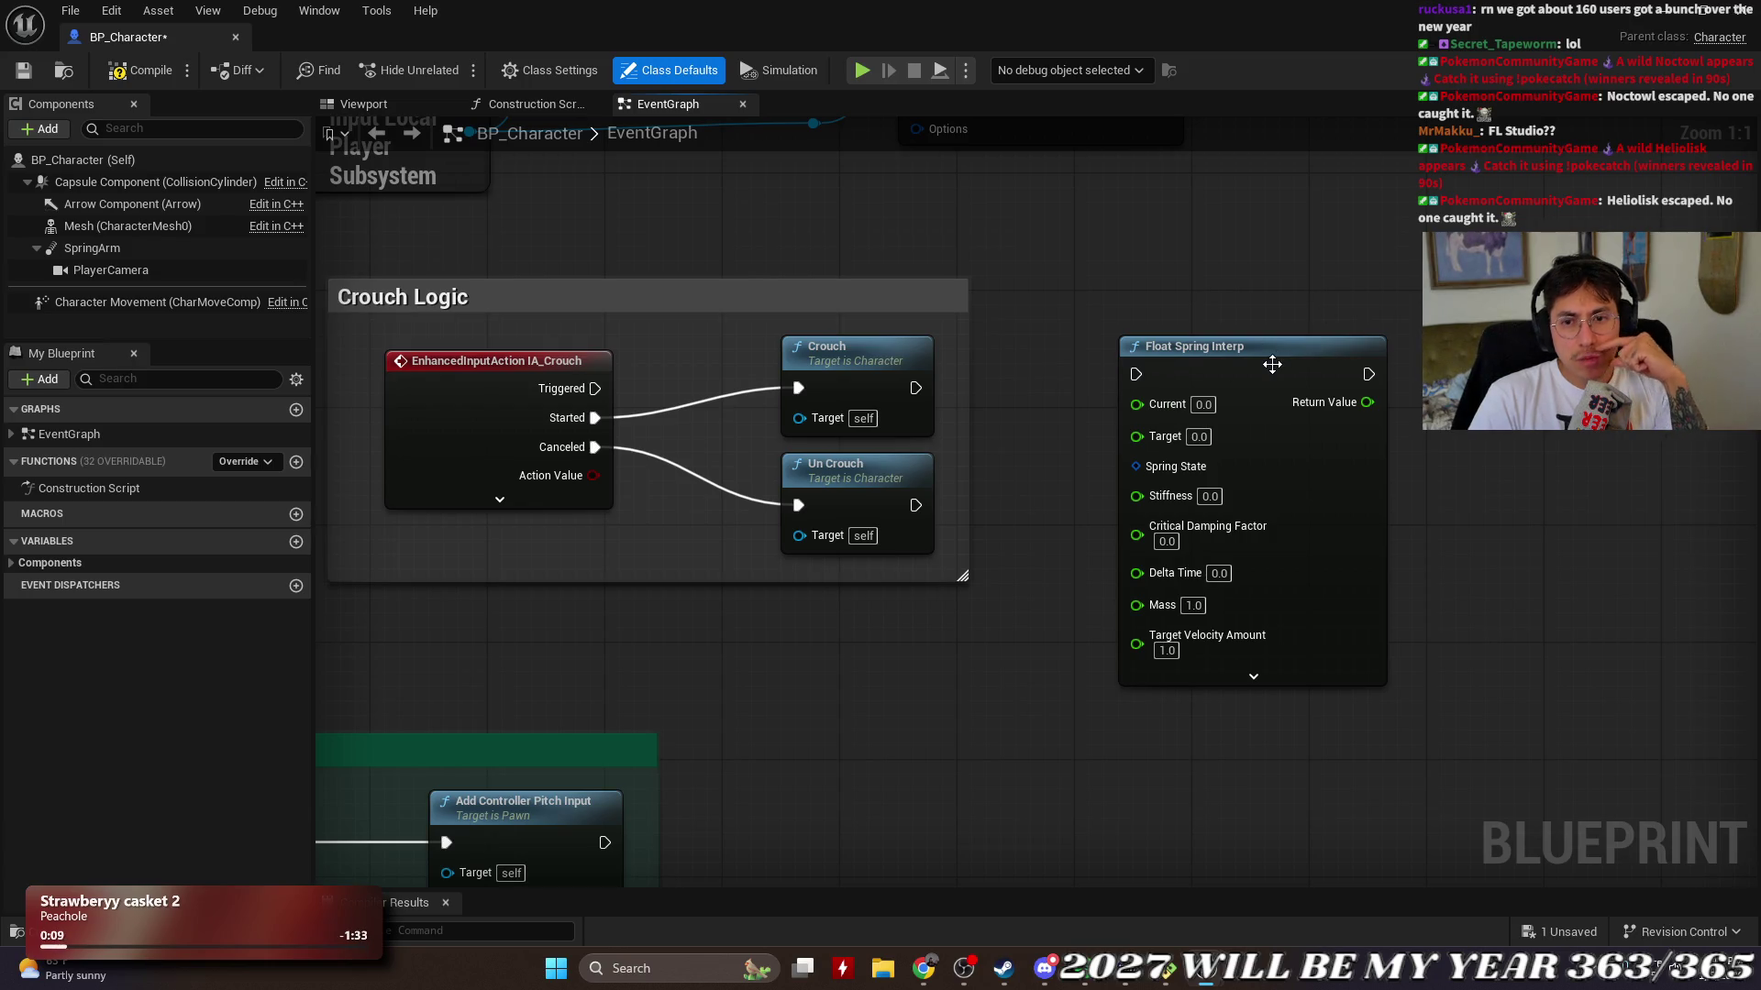
pyautogui.moveTo(1261, 348)
pyautogui.mouseDown()
pyautogui.moveTo(1225, 286)
pyautogui.moveTo(1225, 321)
pyautogui.moveTo(1247, 328)
pyautogui.mouseUp()
# Step: Pull a wire from the node's Current pin, cancel the node search, and check the Target pin's options
pyautogui.click(1029, 386)
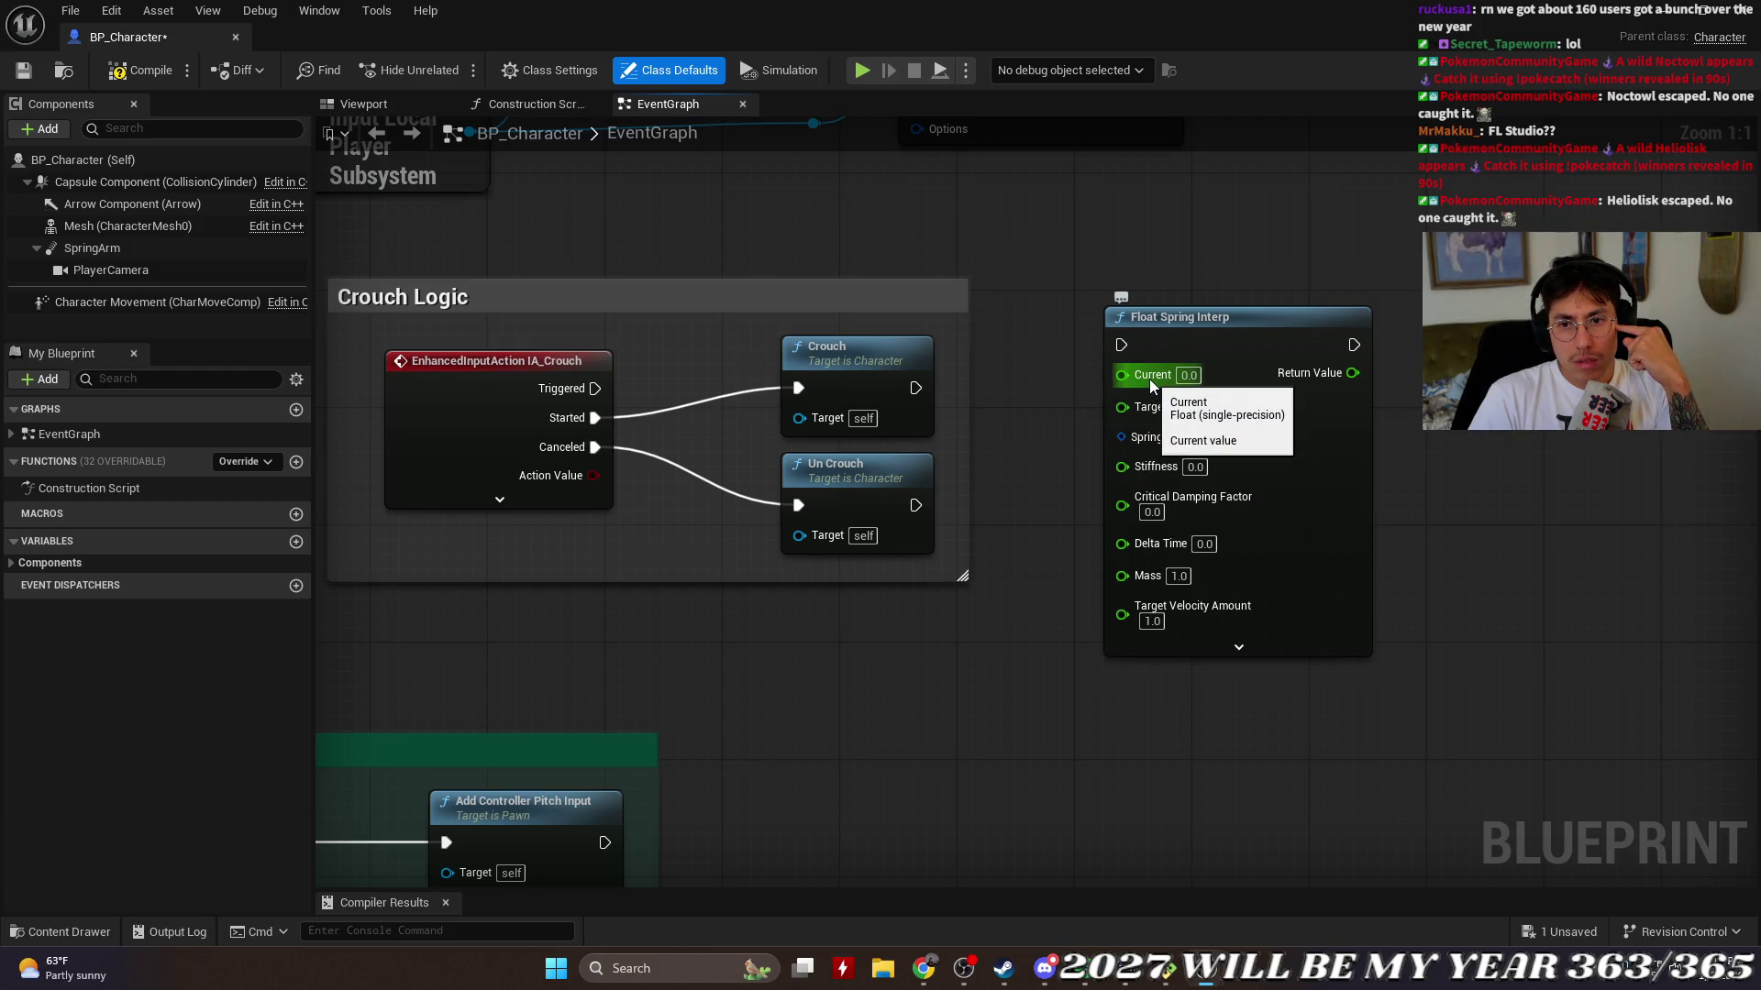
pyautogui.moveTo(1148, 378); pyautogui.dragTo(1056, 409)
pyautogui.press('Escape')
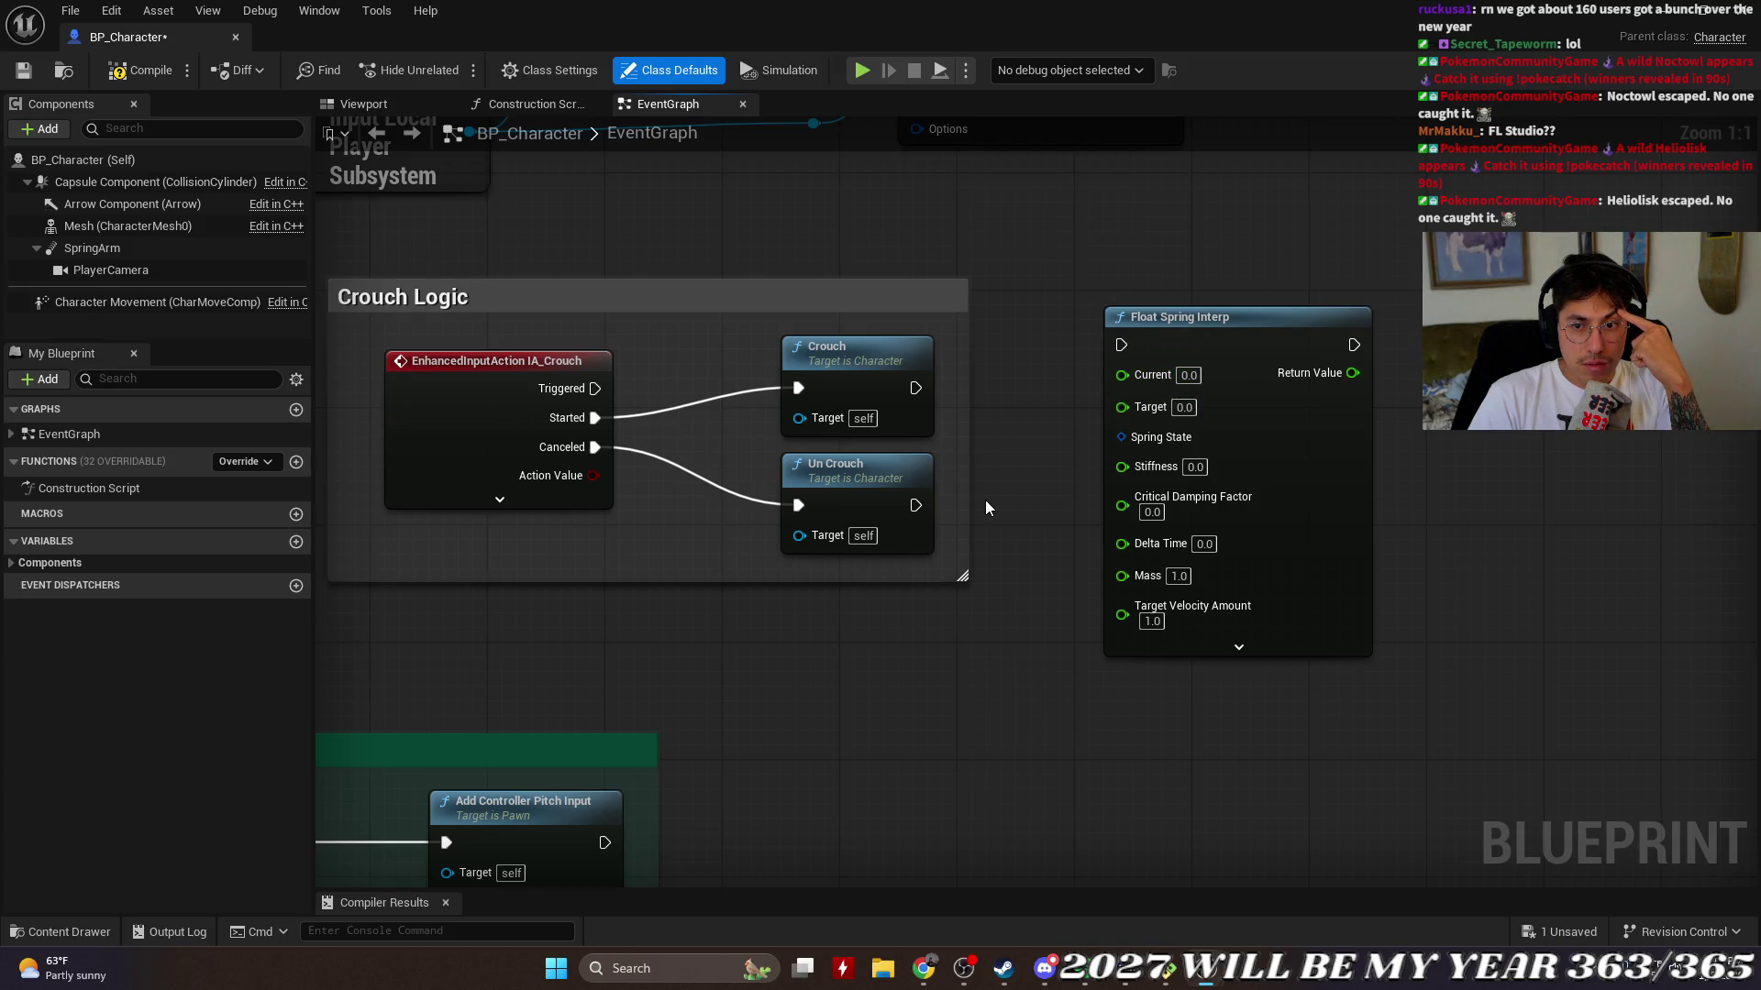
pyautogui.rightClick(1121, 406)
pyautogui.click(1329, 432)
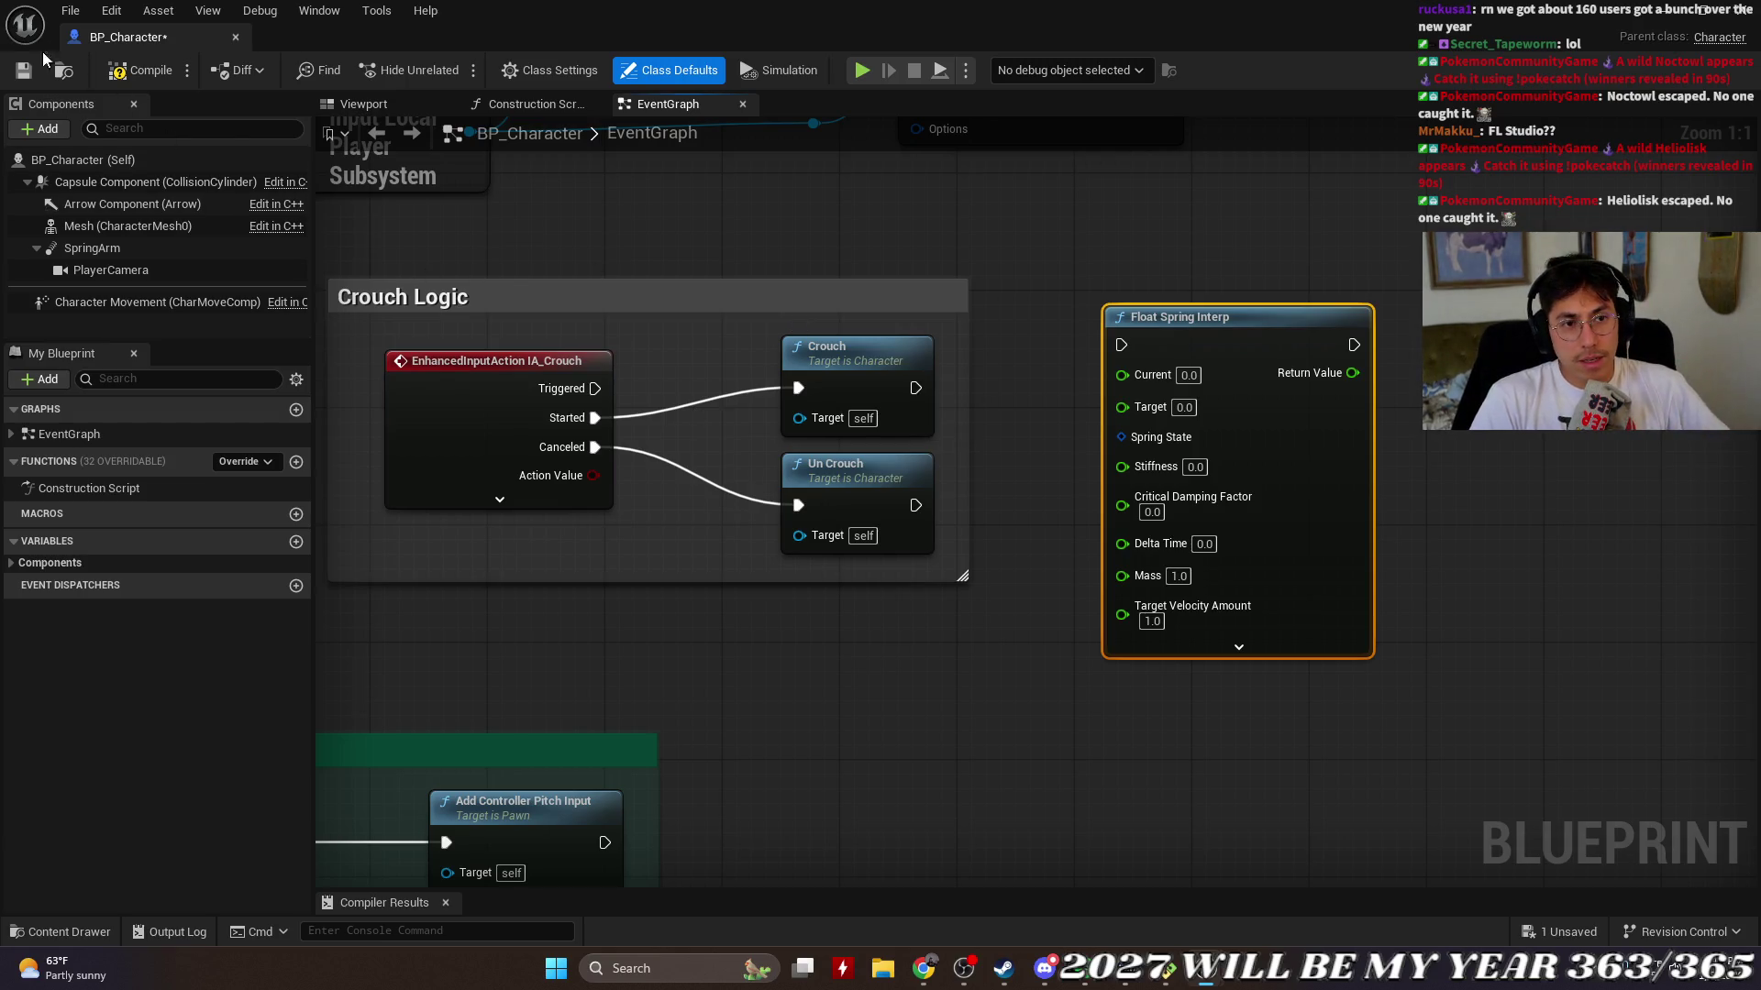
# Step: Close and reopen BP_Character, glance at the viewport, then return to the EventGraph
pyautogui.click(234, 38)
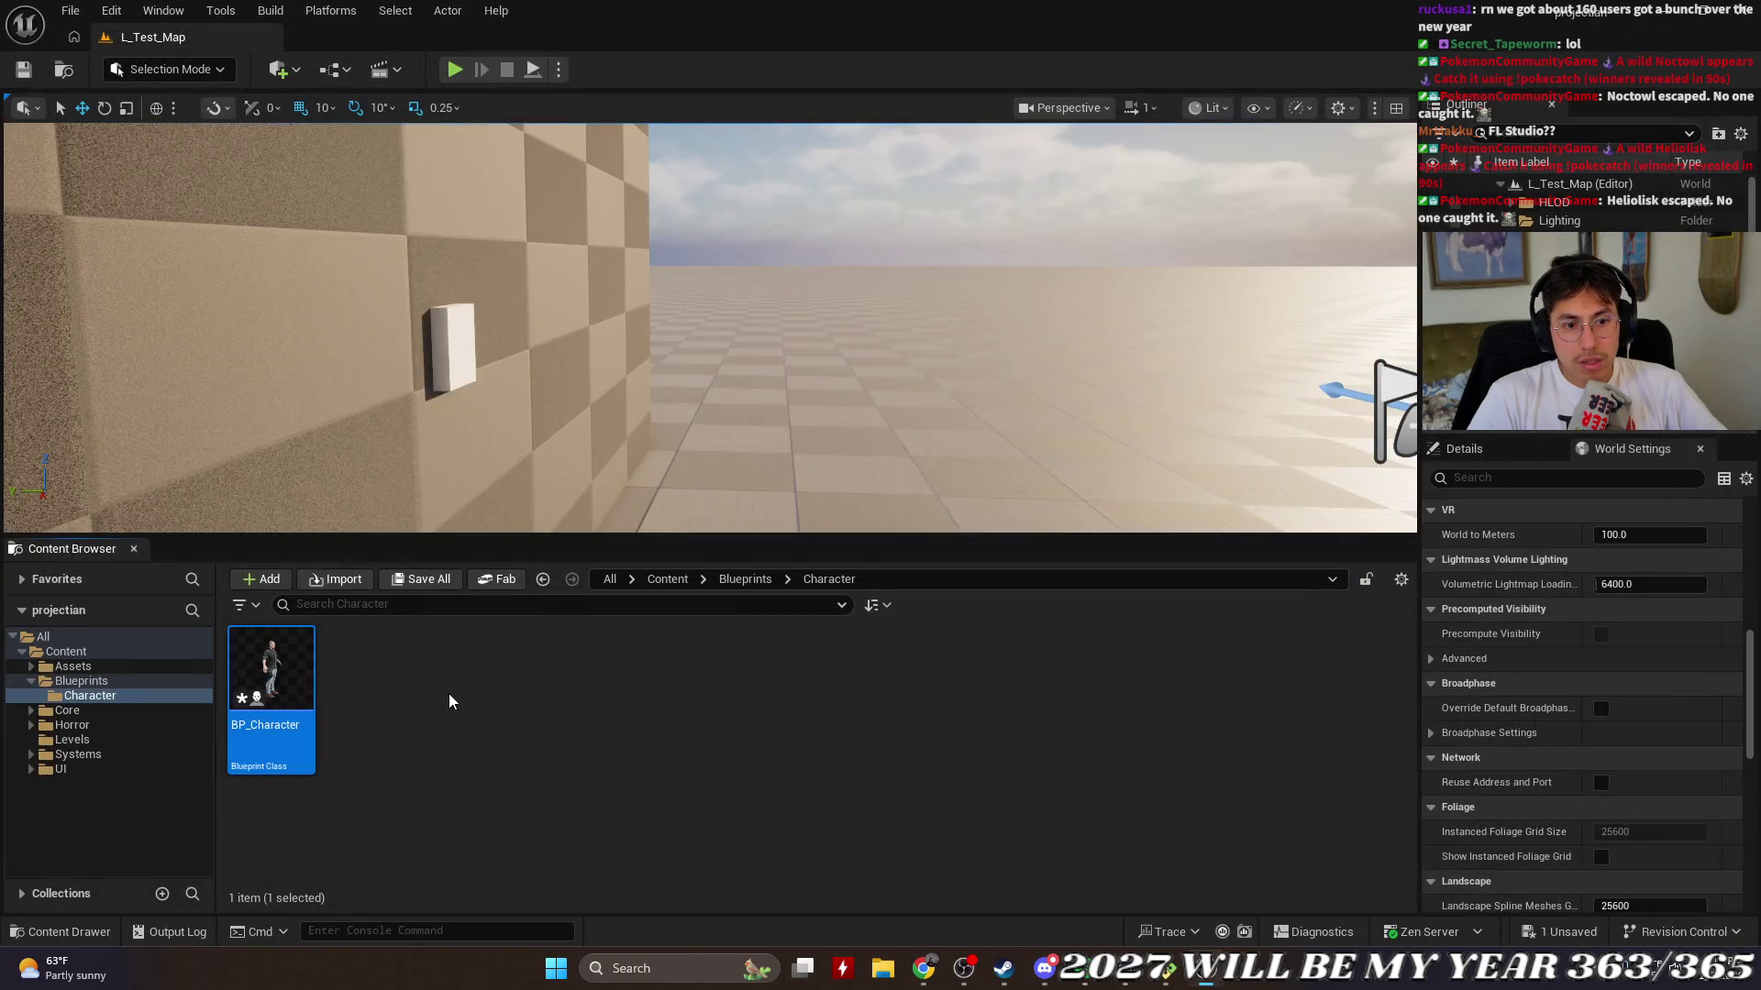
pyautogui.doubleClick(284, 672)
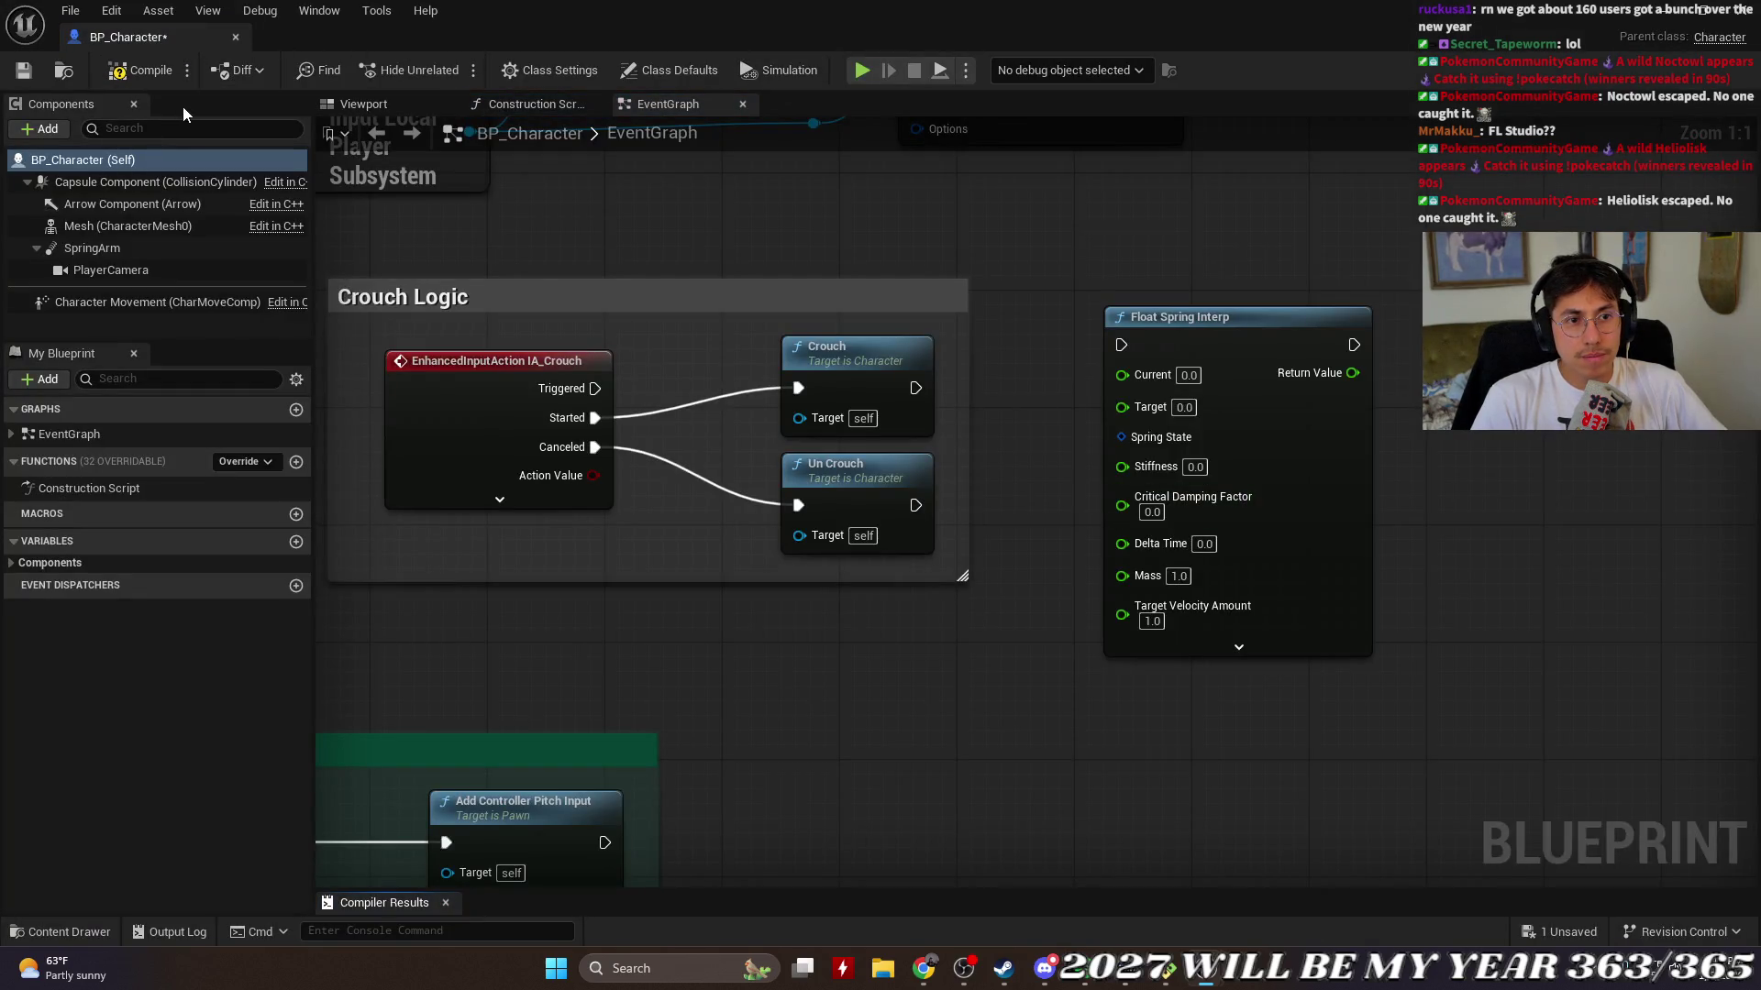
pyautogui.click(409, 104)
pyautogui.click(661, 103)
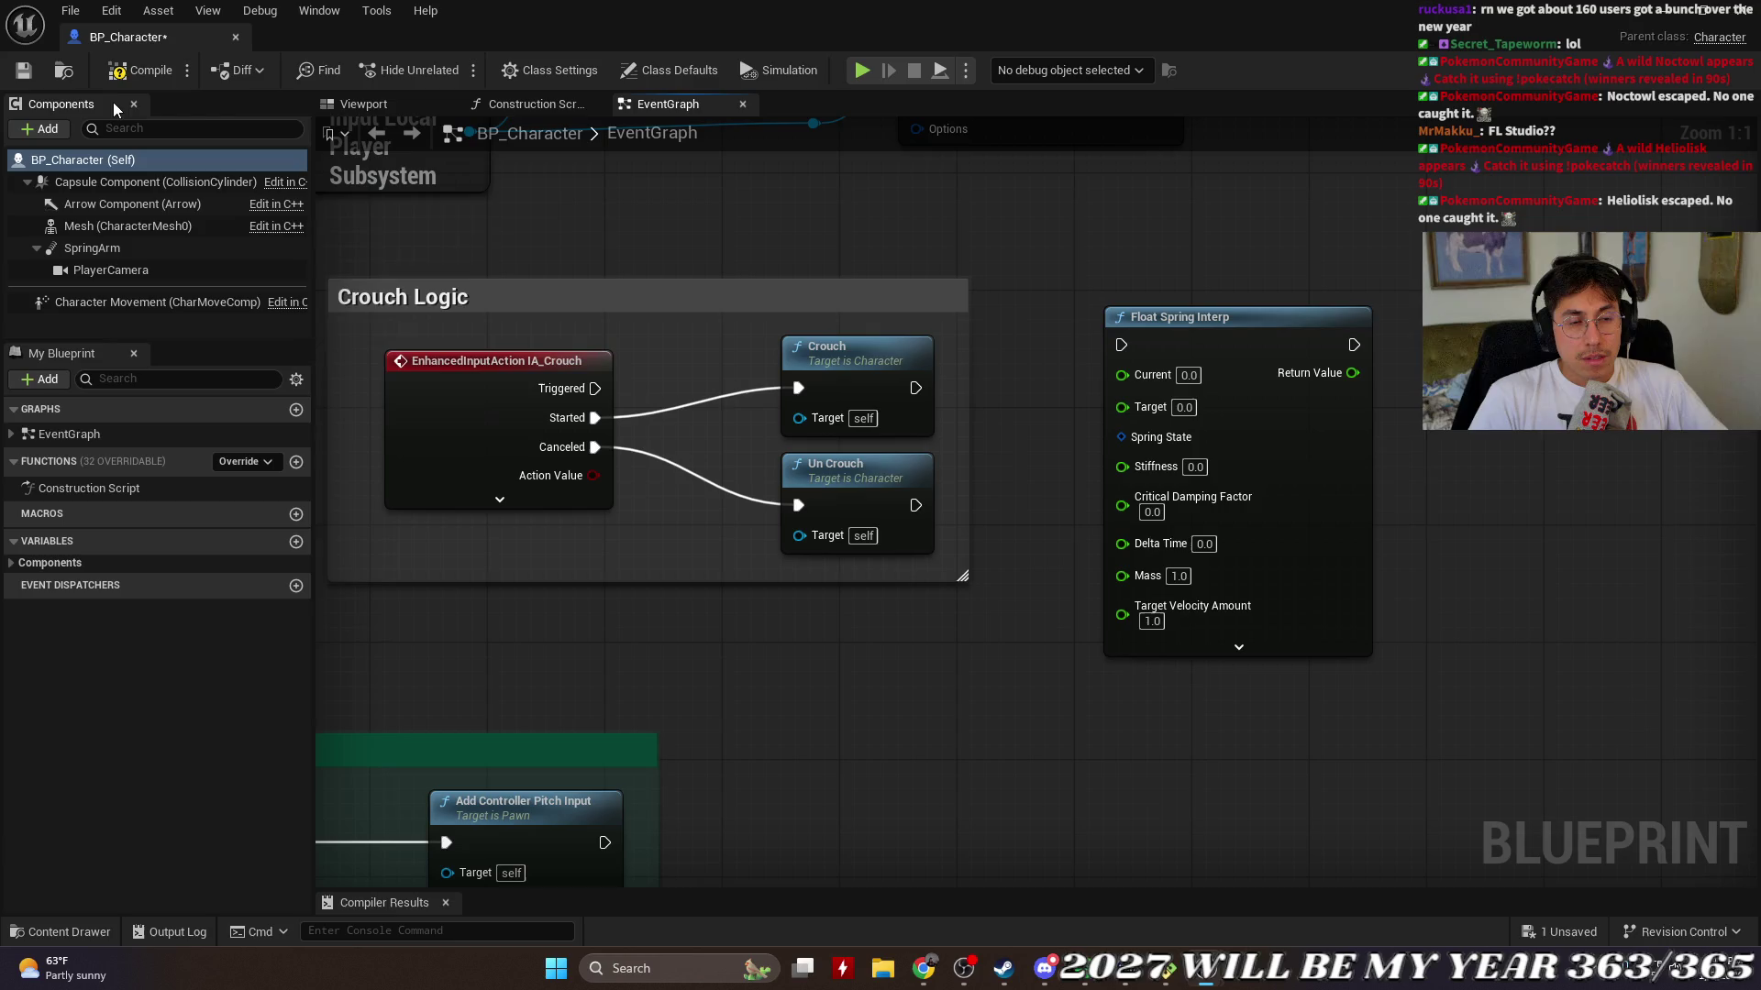
# Step: Show Class Defaults and search CROUCH to read the Crouched Half Height
pyautogui.click(158, 10)
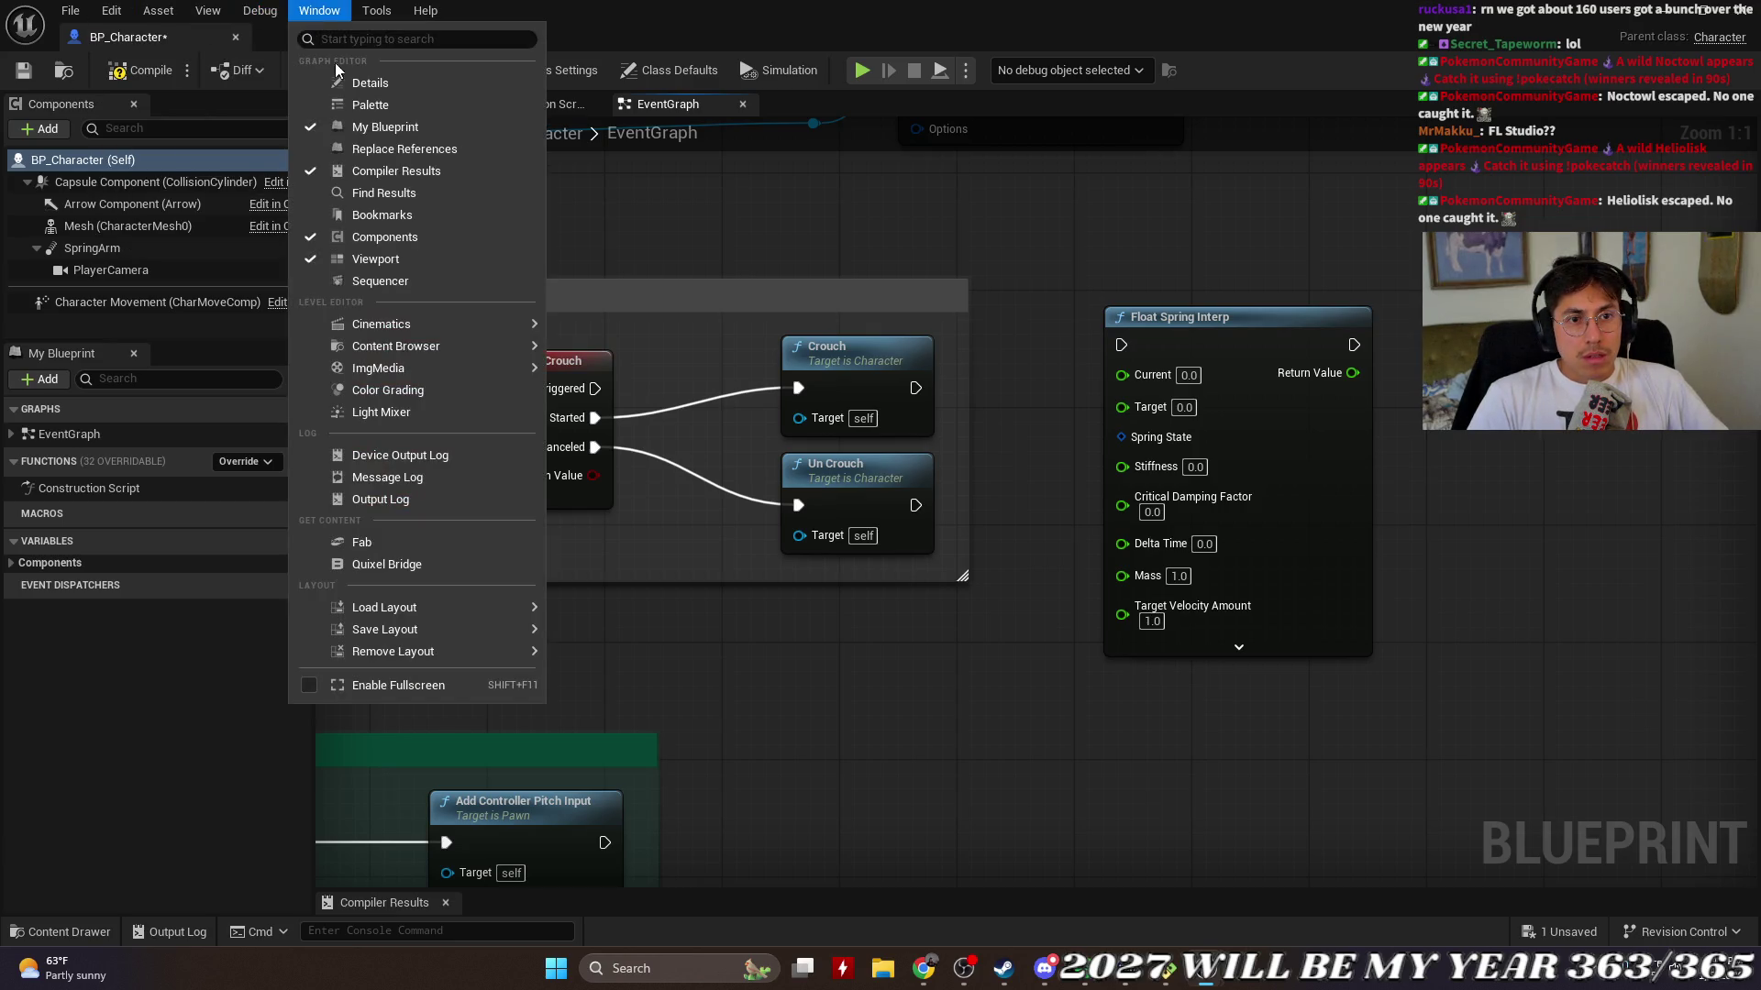
pyautogui.click(363, 81)
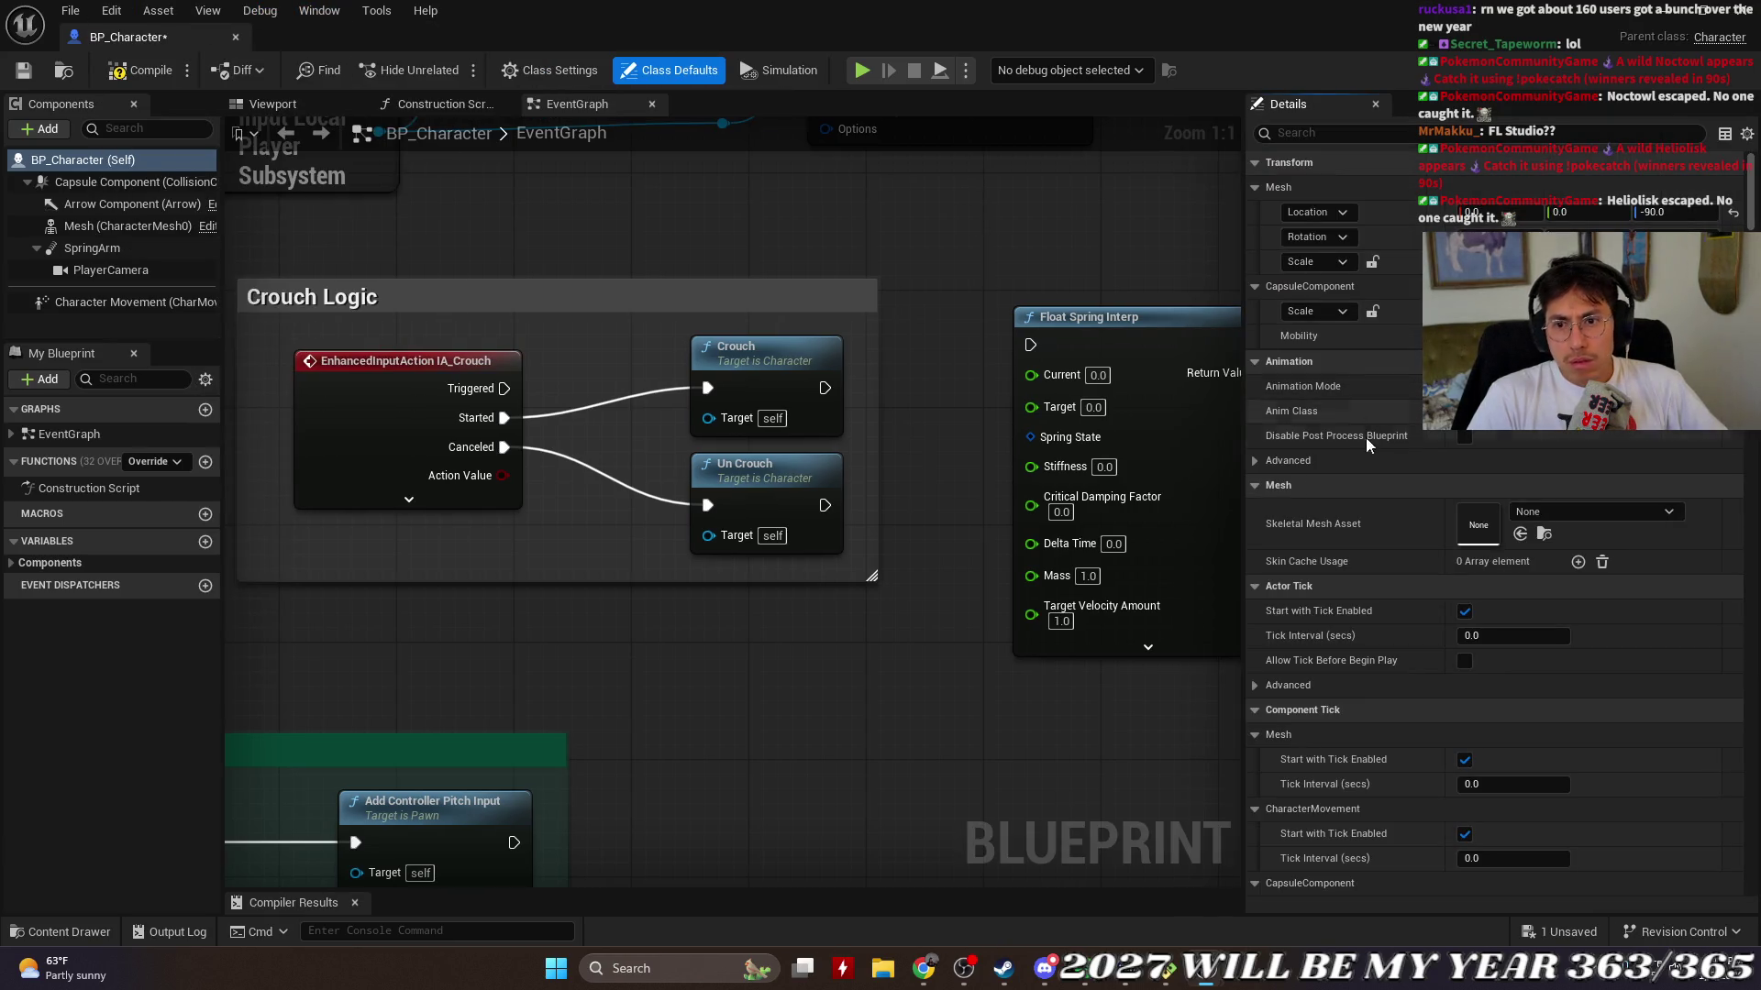
pyautogui.click(1410, 135)
pyautogui.write('CROU')
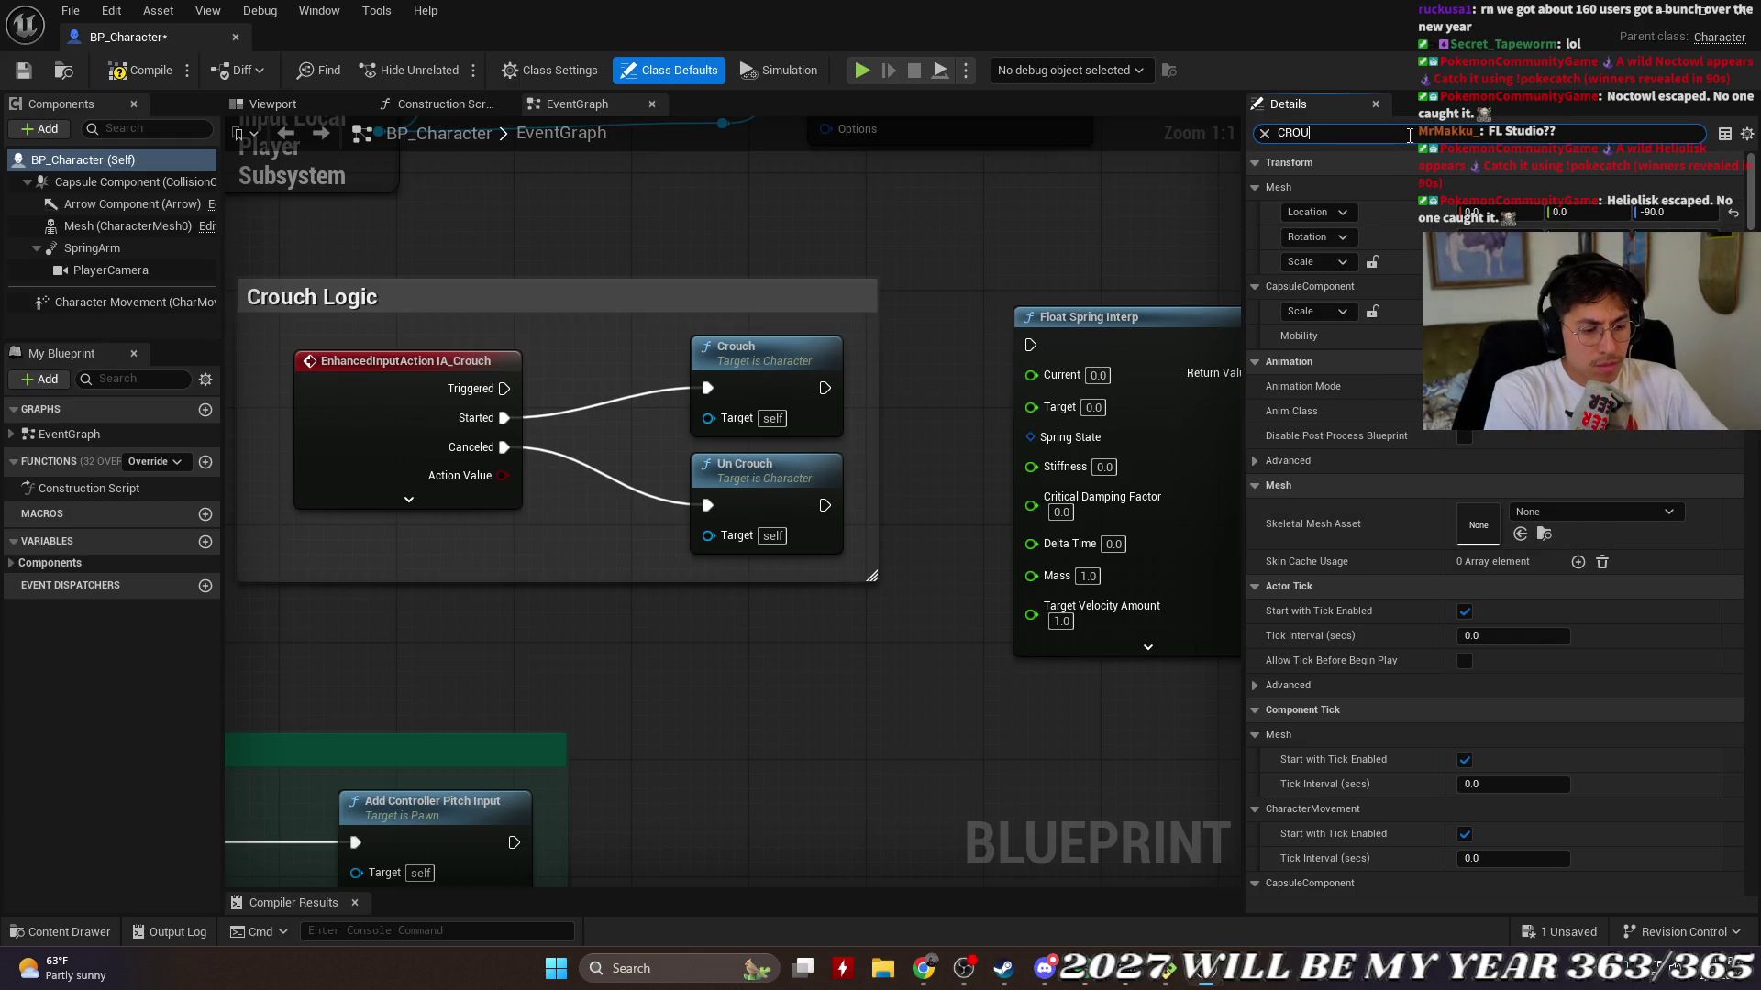
pyautogui.write('CH')
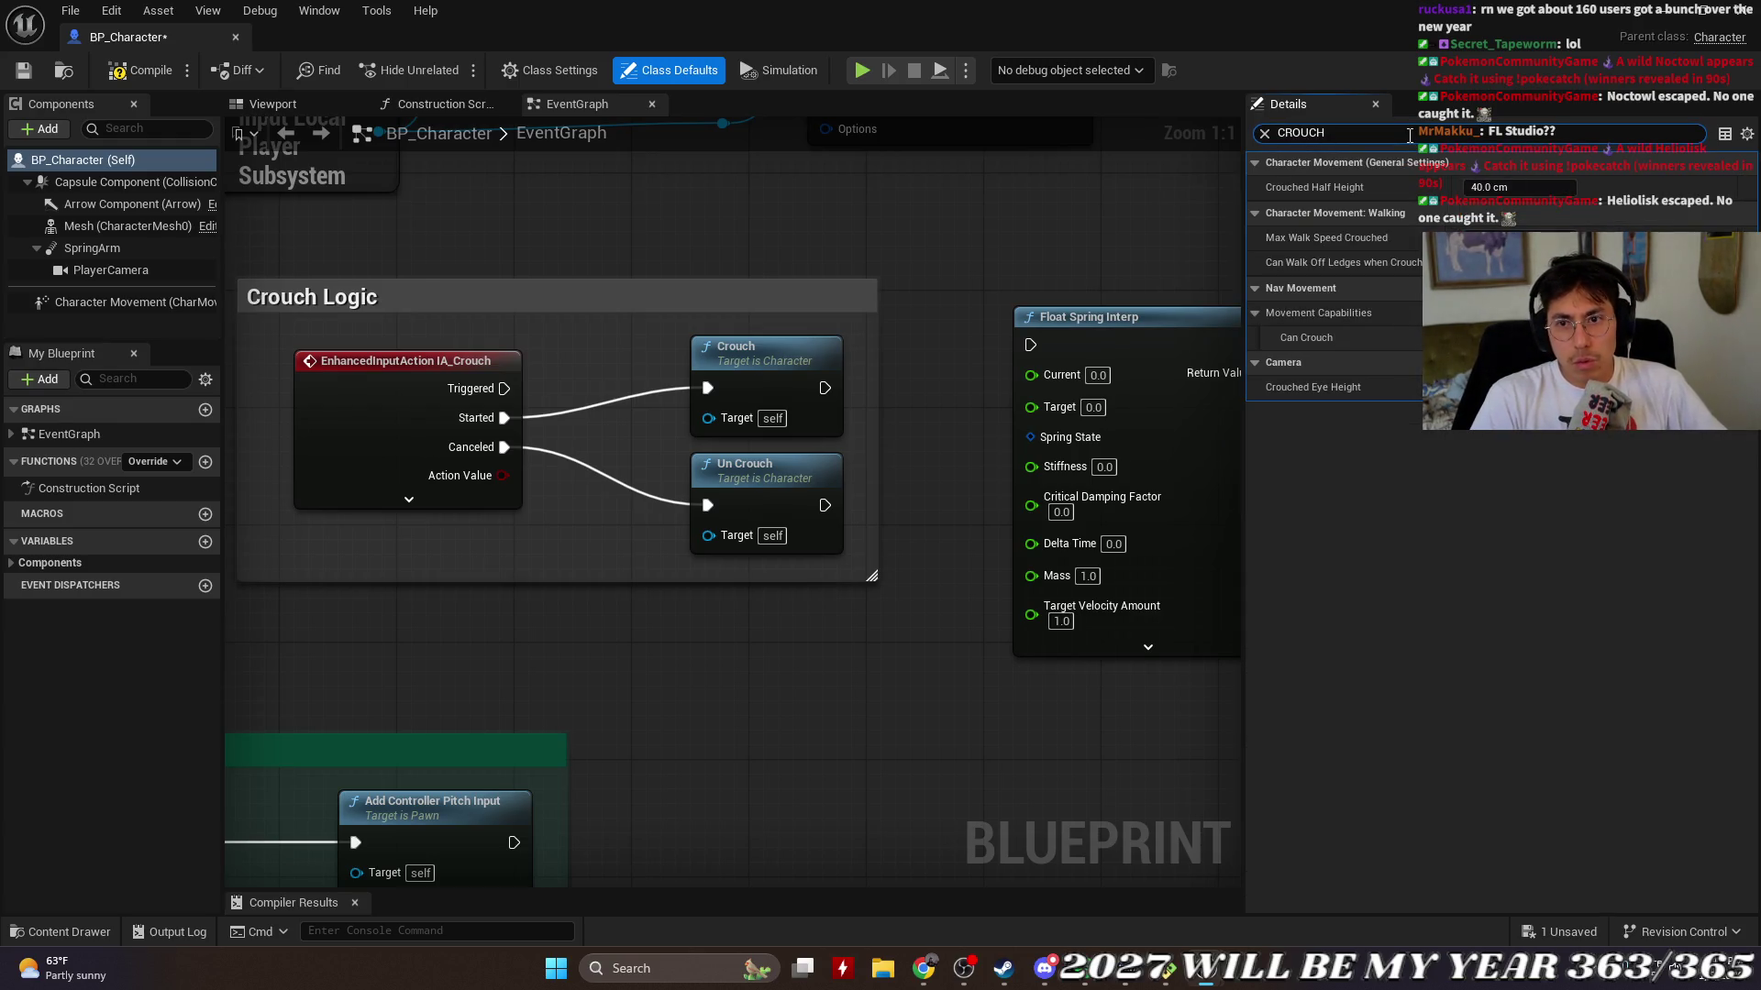
# Step: Enter 40 as the Float Spring Interp's Target value and close the Class Defaults panel
pyautogui.click(1093, 407)
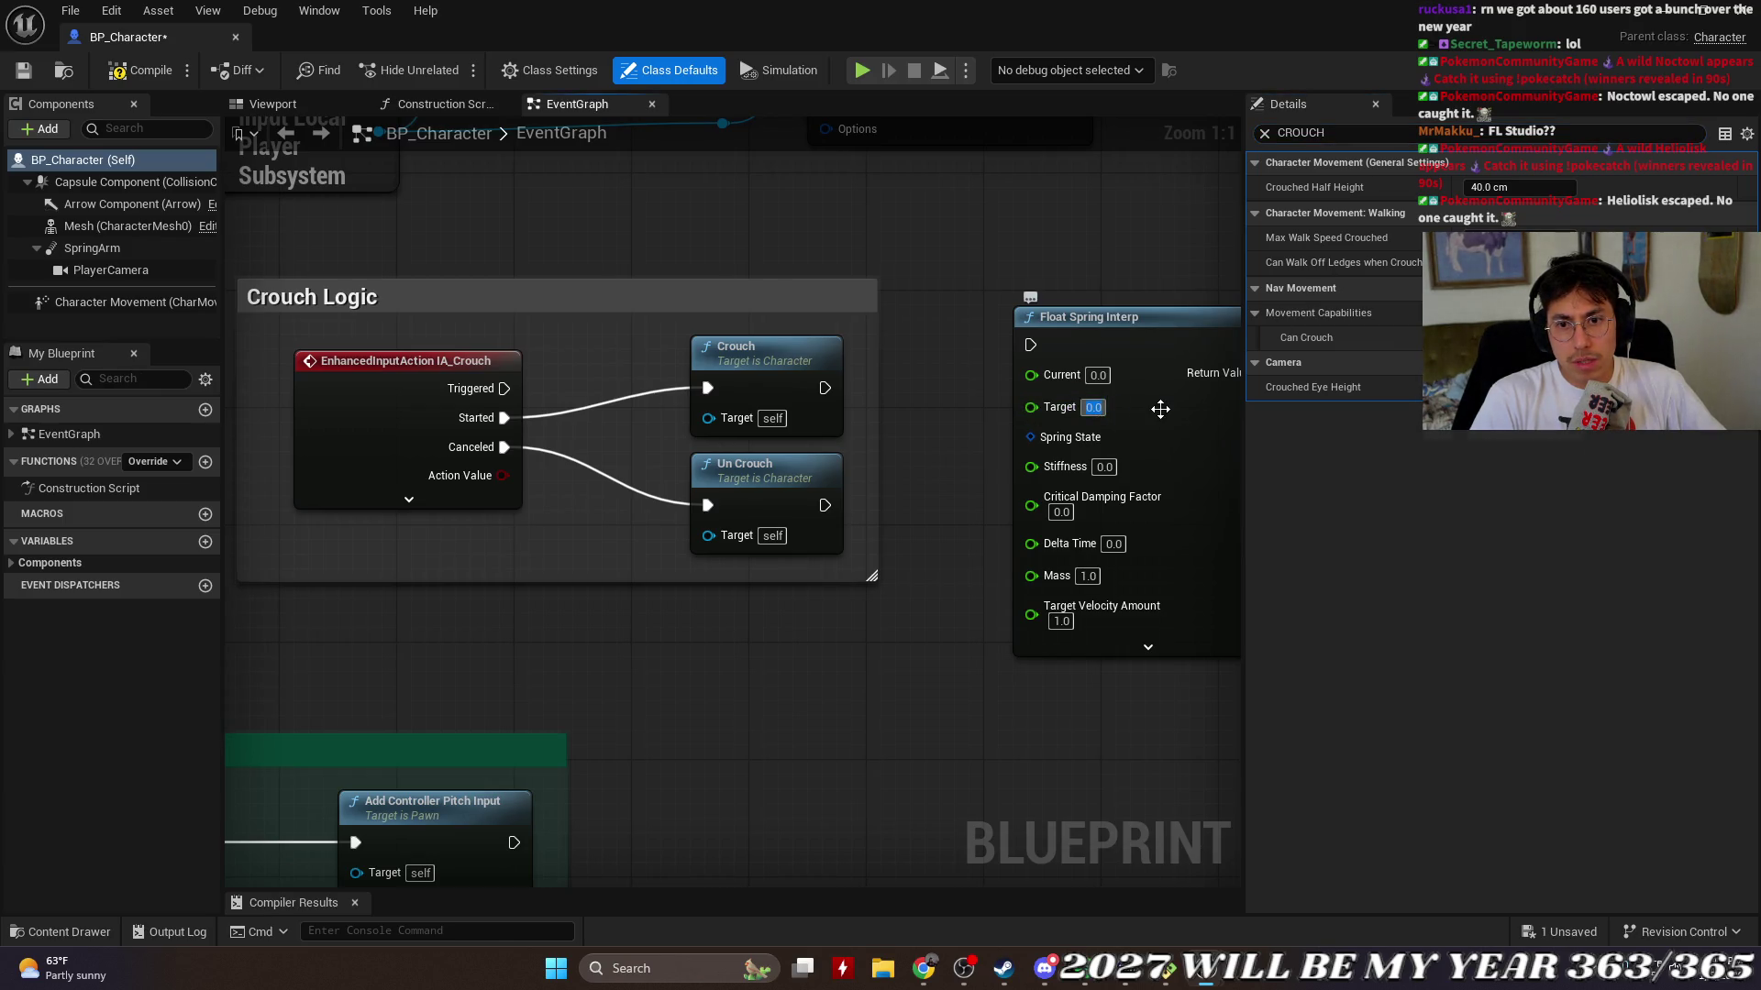
pyautogui.write('40')
pyautogui.press('Return')
pyautogui.click(1129, 382)
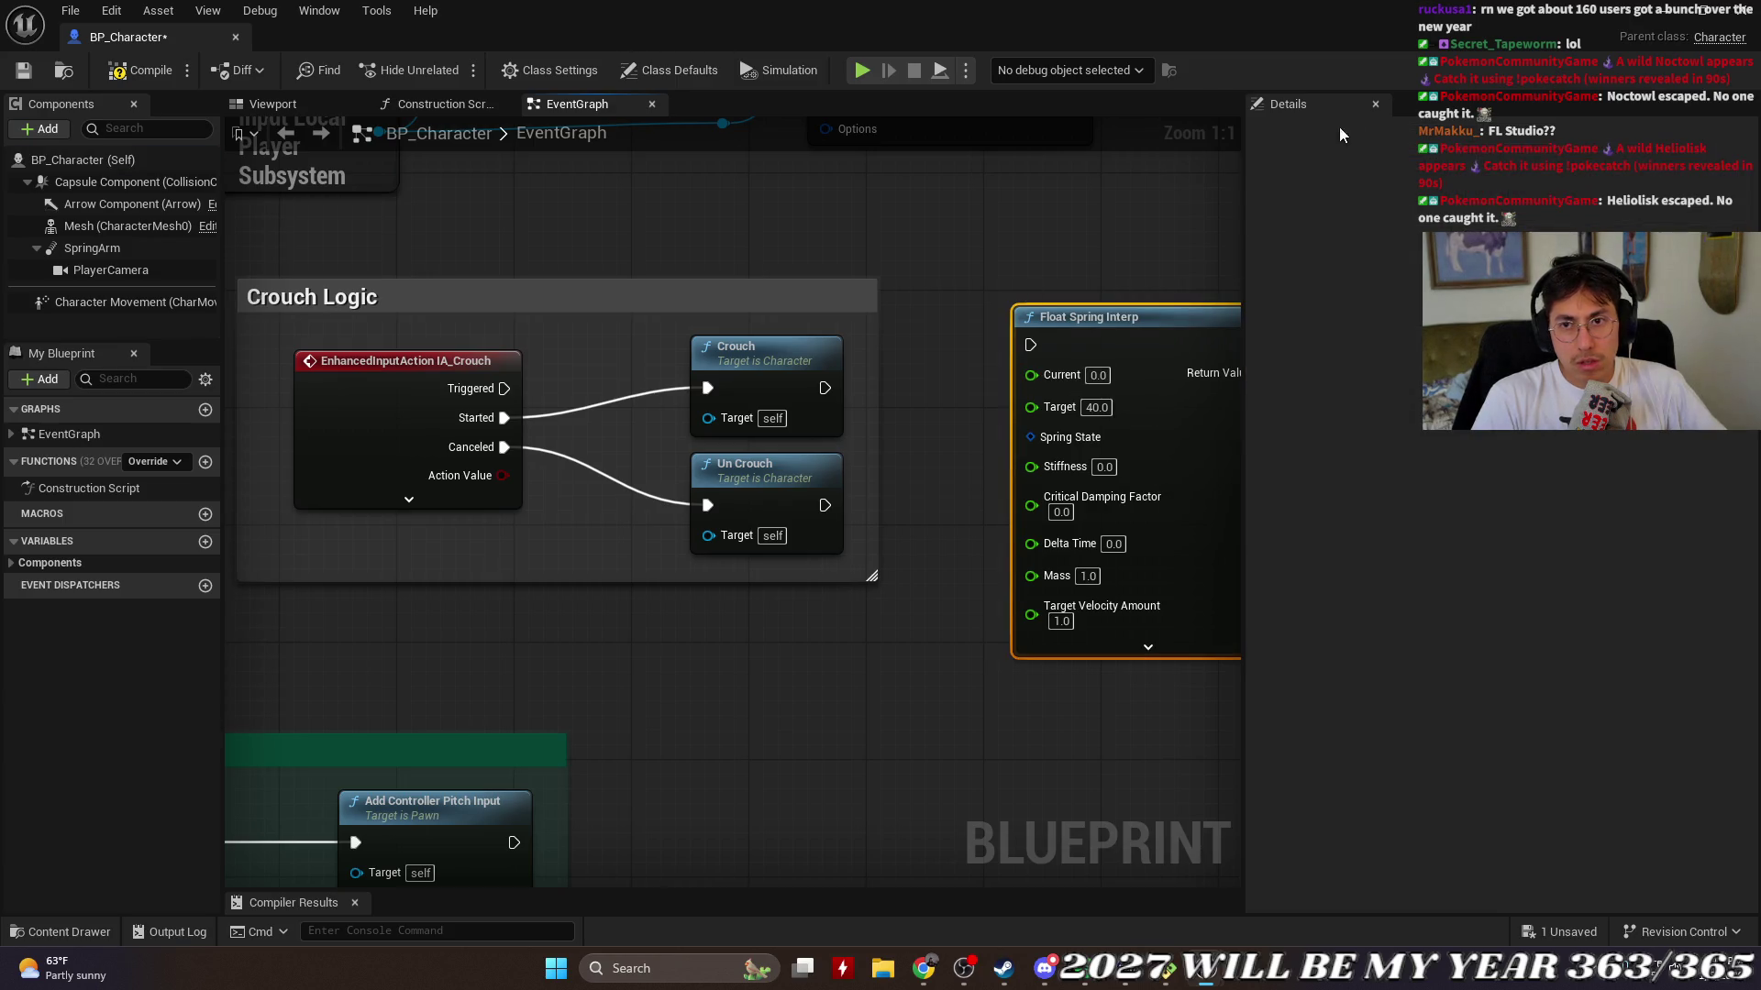
pyautogui.click(1053, 178)
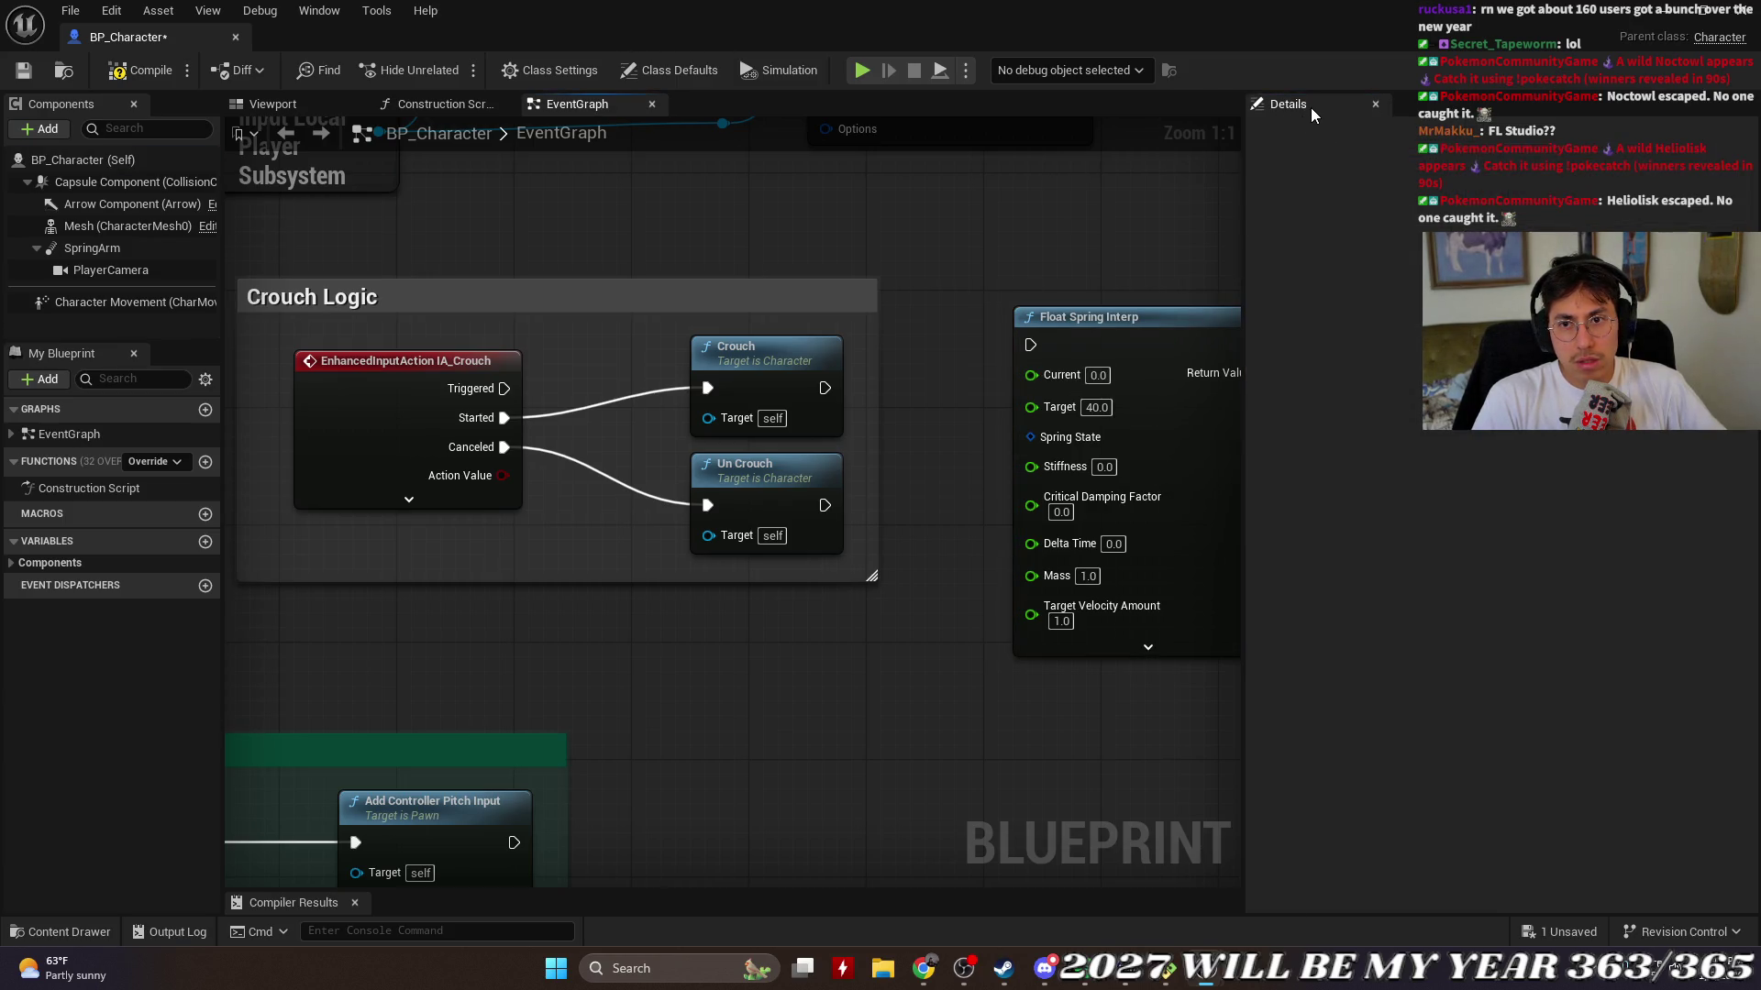
pyautogui.click(1376, 103)
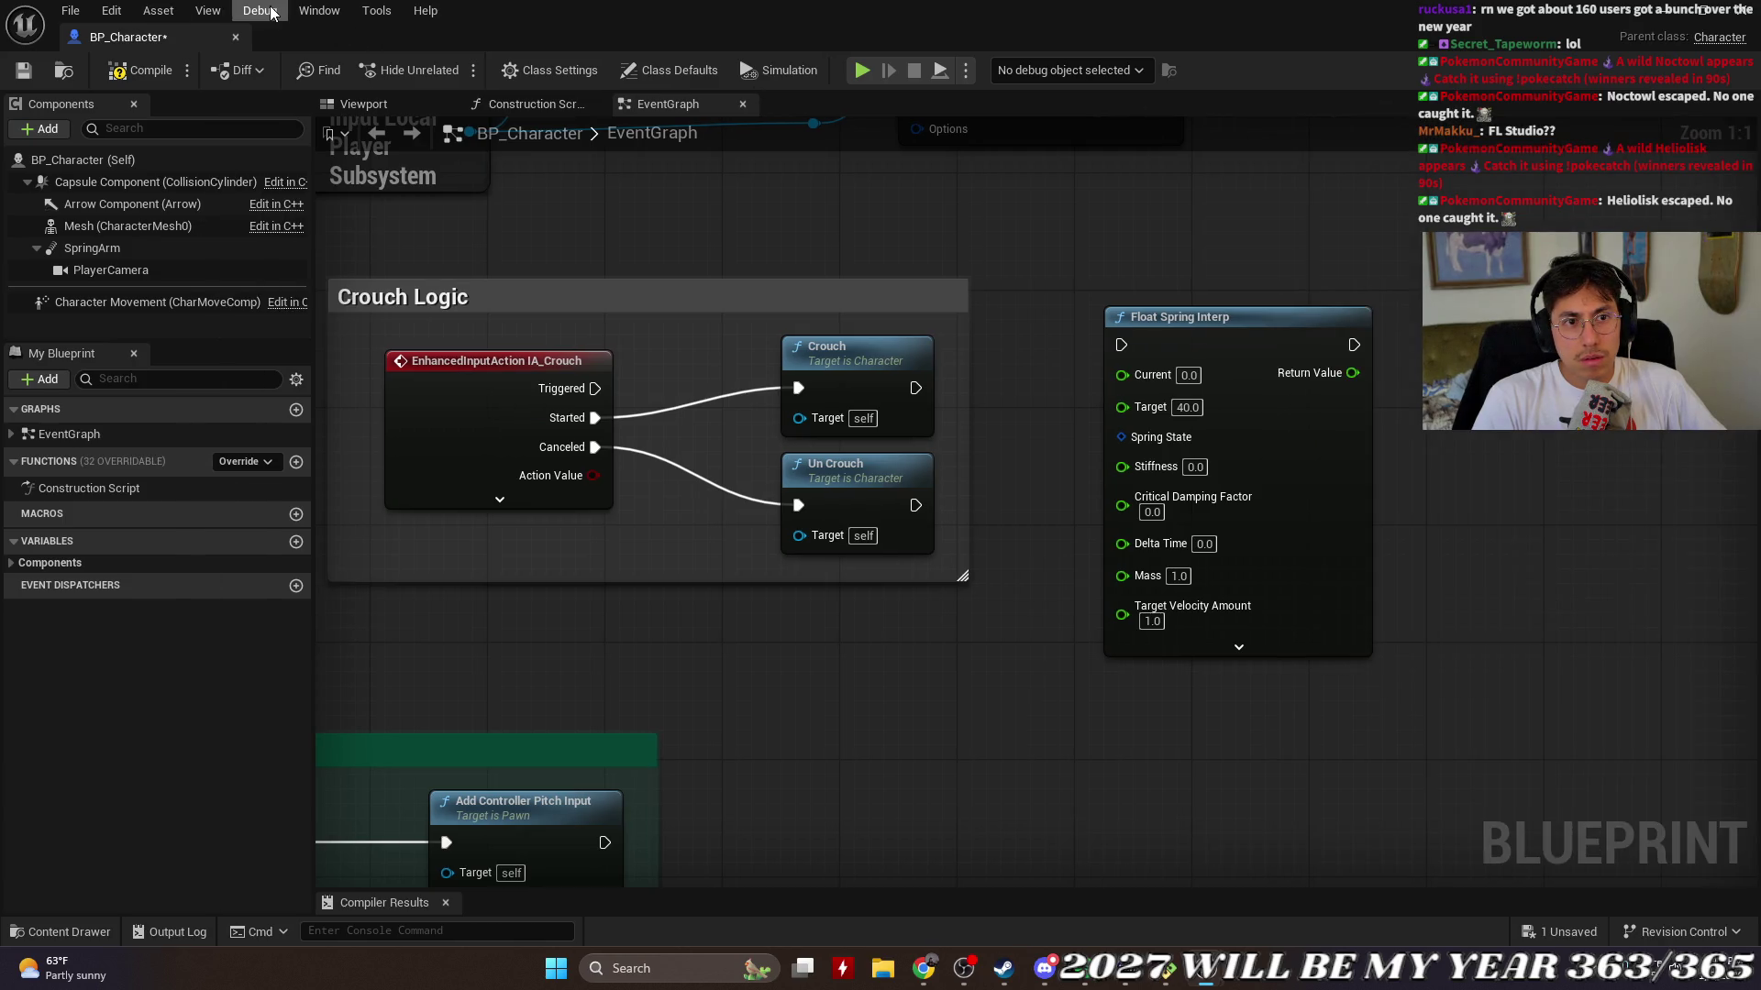
# Step: Bring back Class Defaults and change the property search to 'height' for height settings
pyautogui.click(111, 10)
pyautogui.moveTo(326, 11)
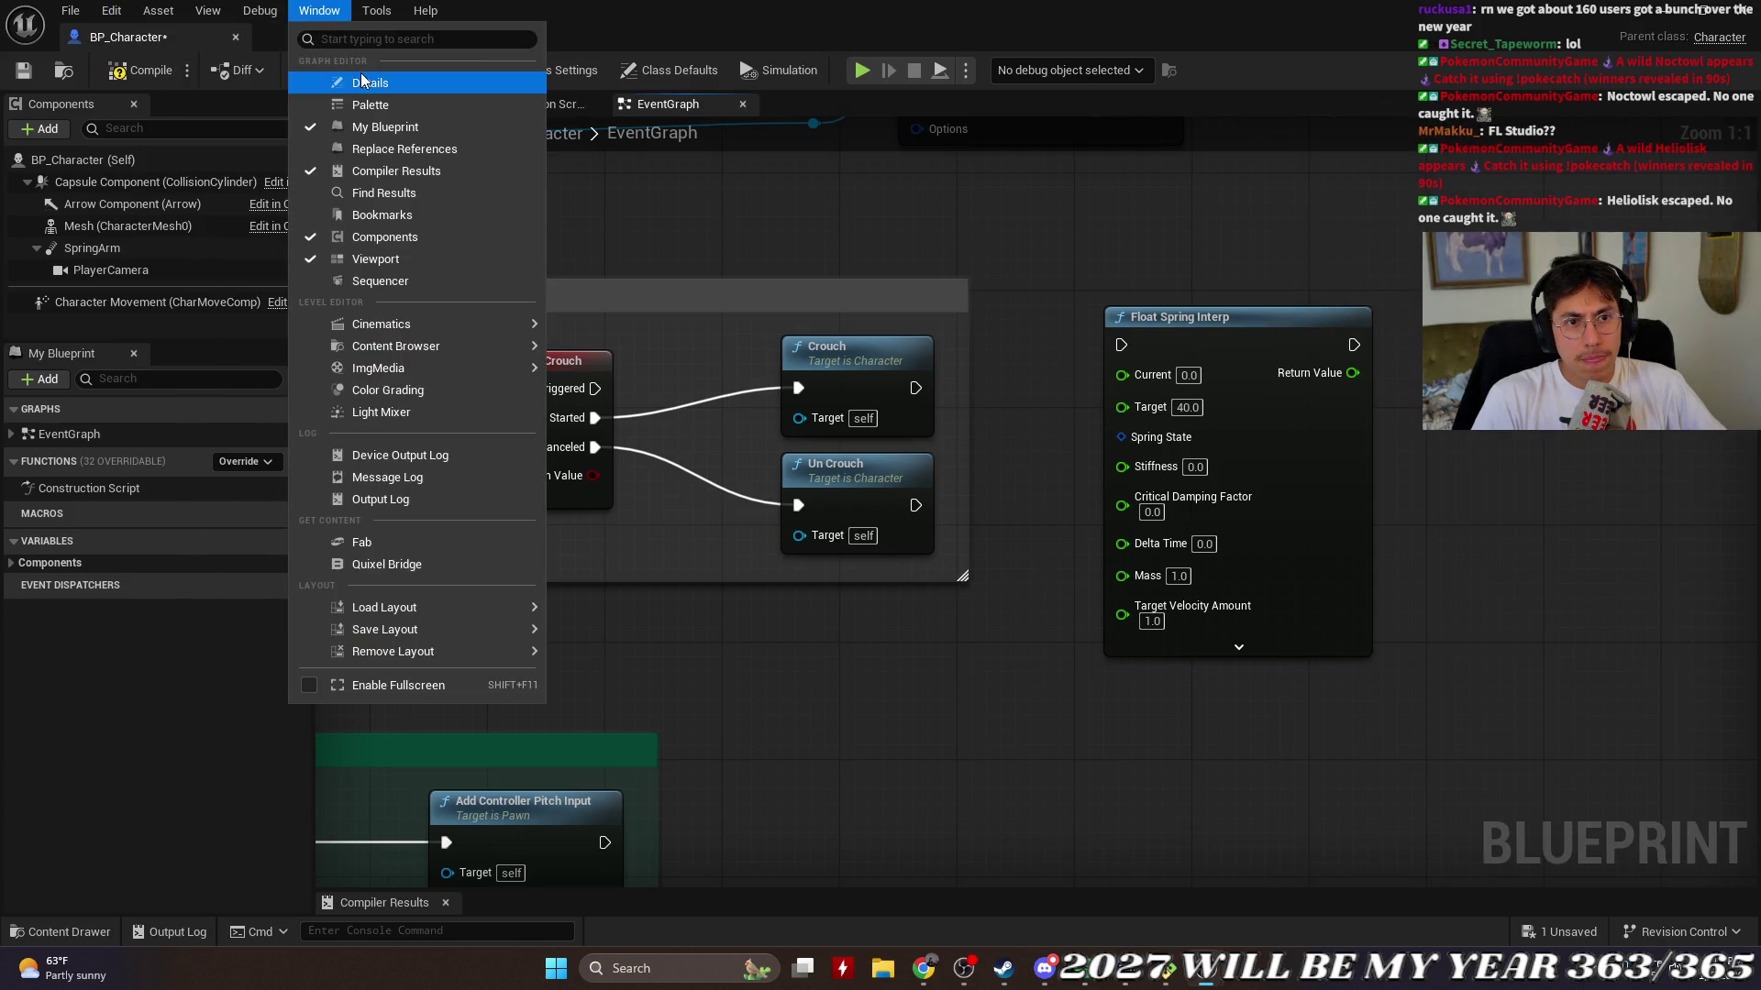
pyautogui.click(371, 83)
pyautogui.click(82, 159)
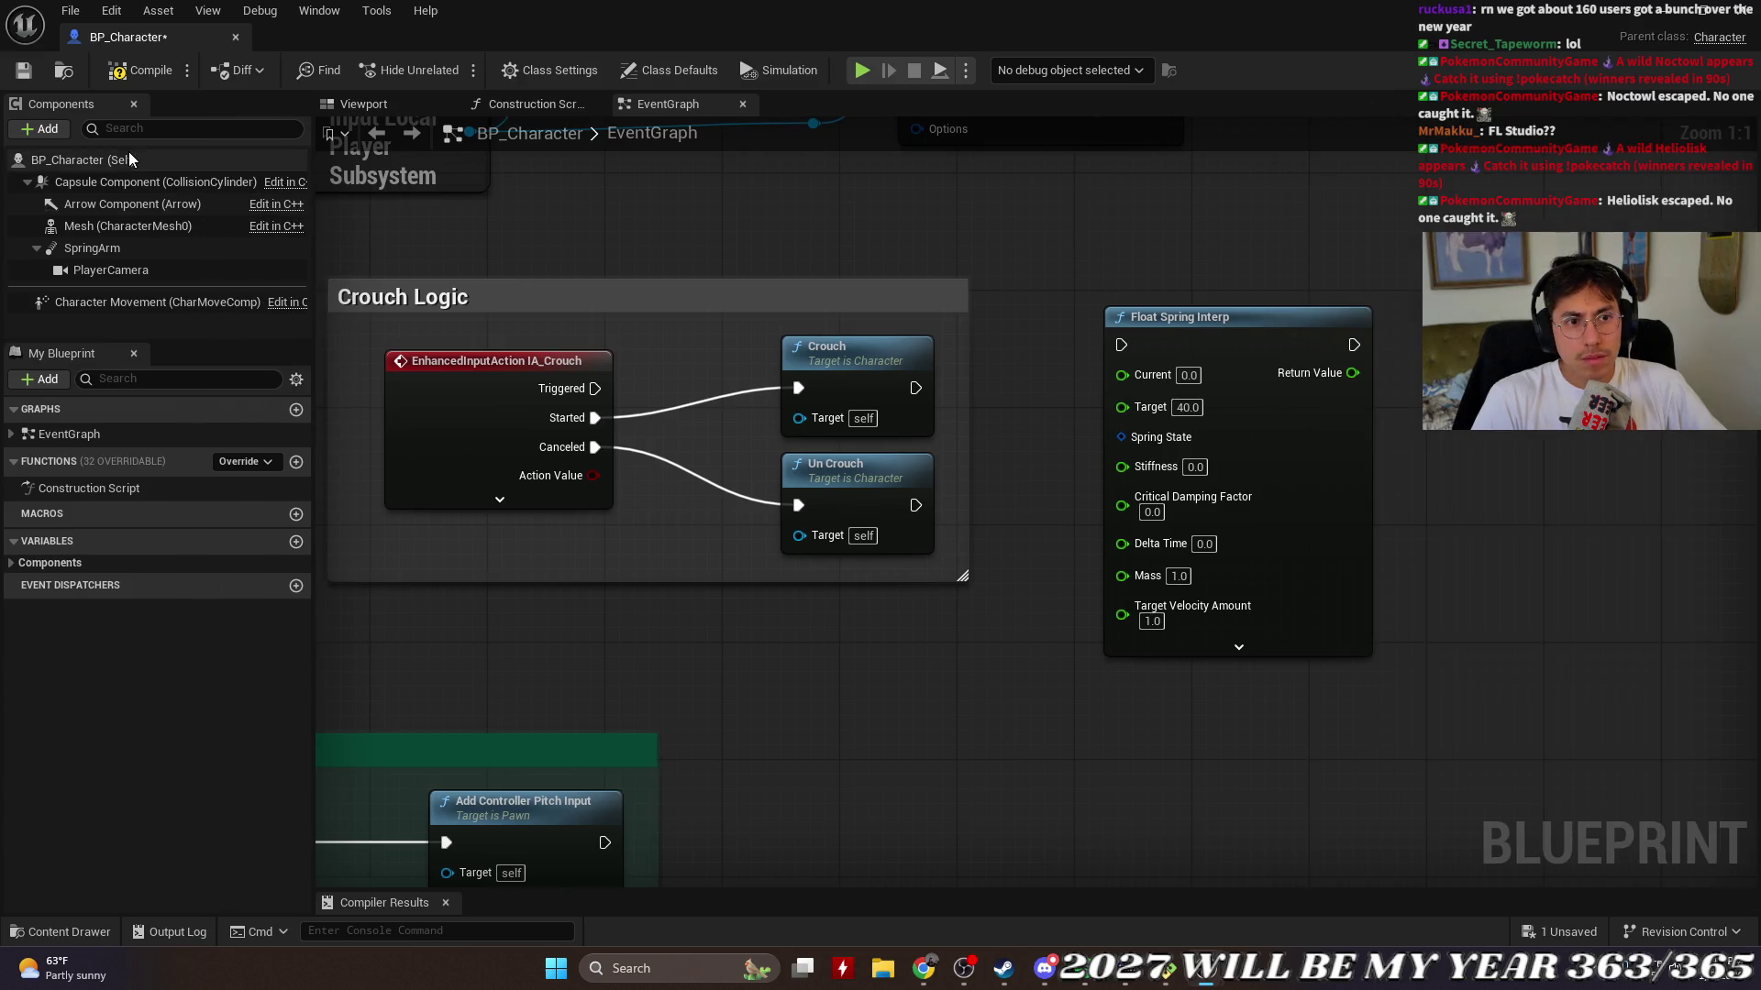
pyautogui.click(1392, 131)
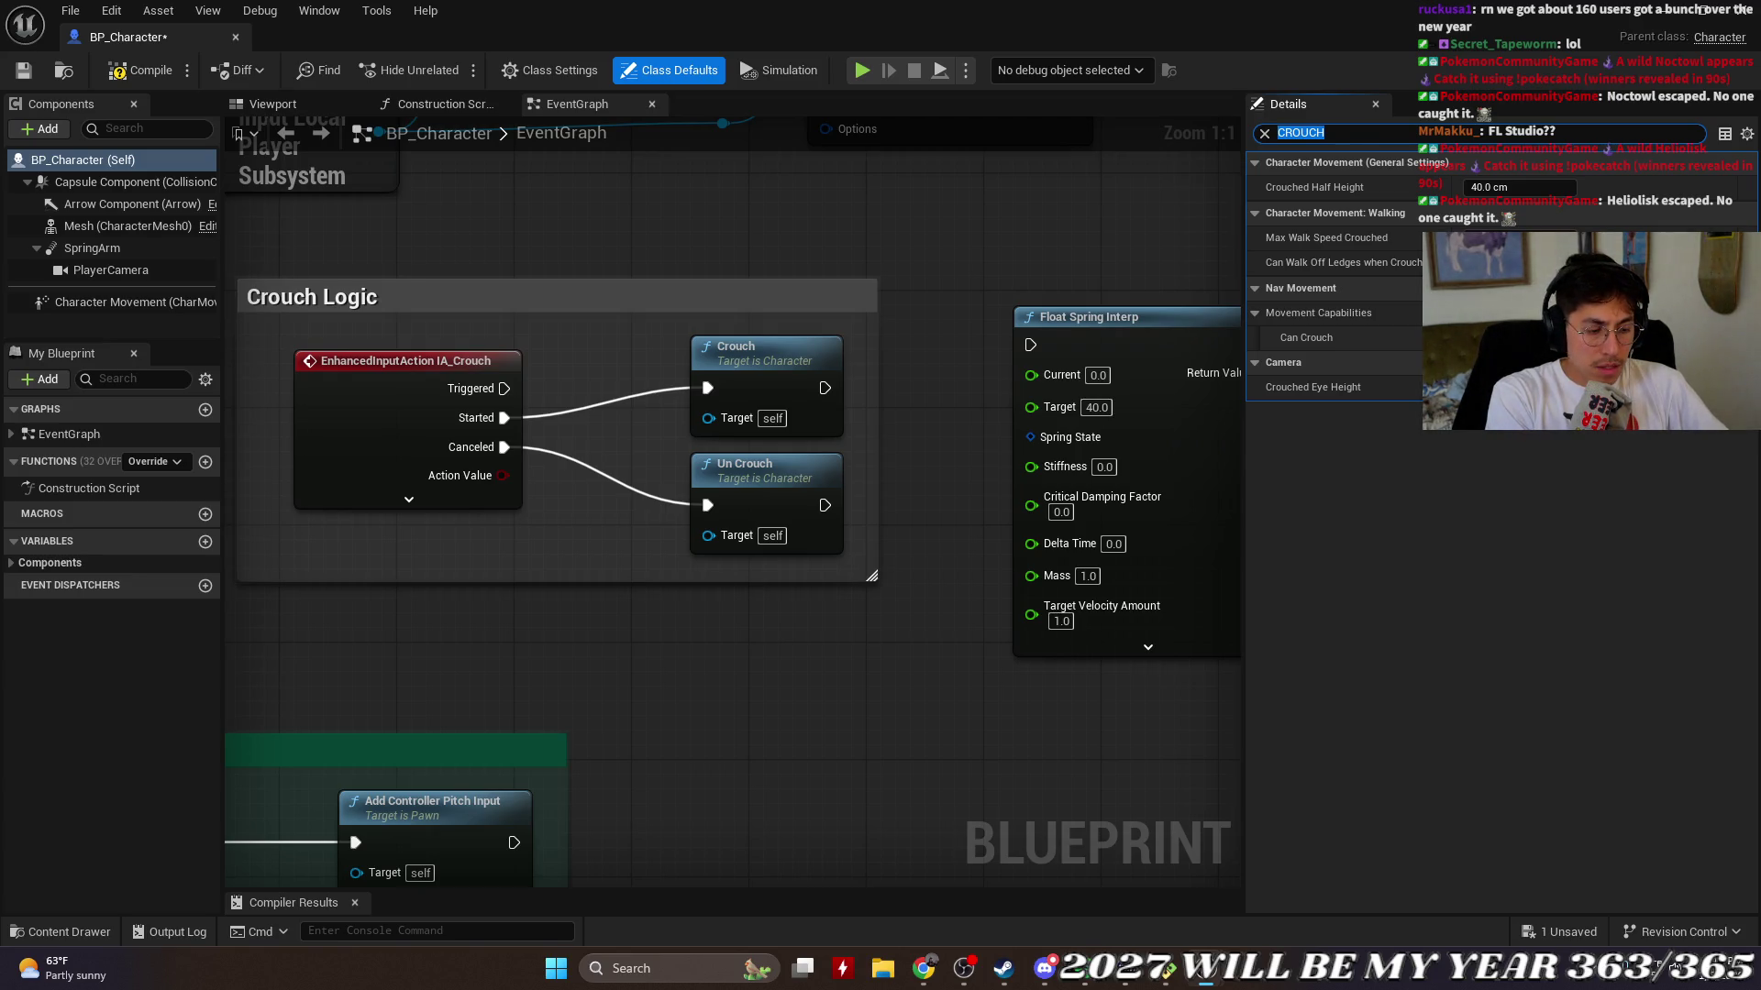
pyautogui.write('height')
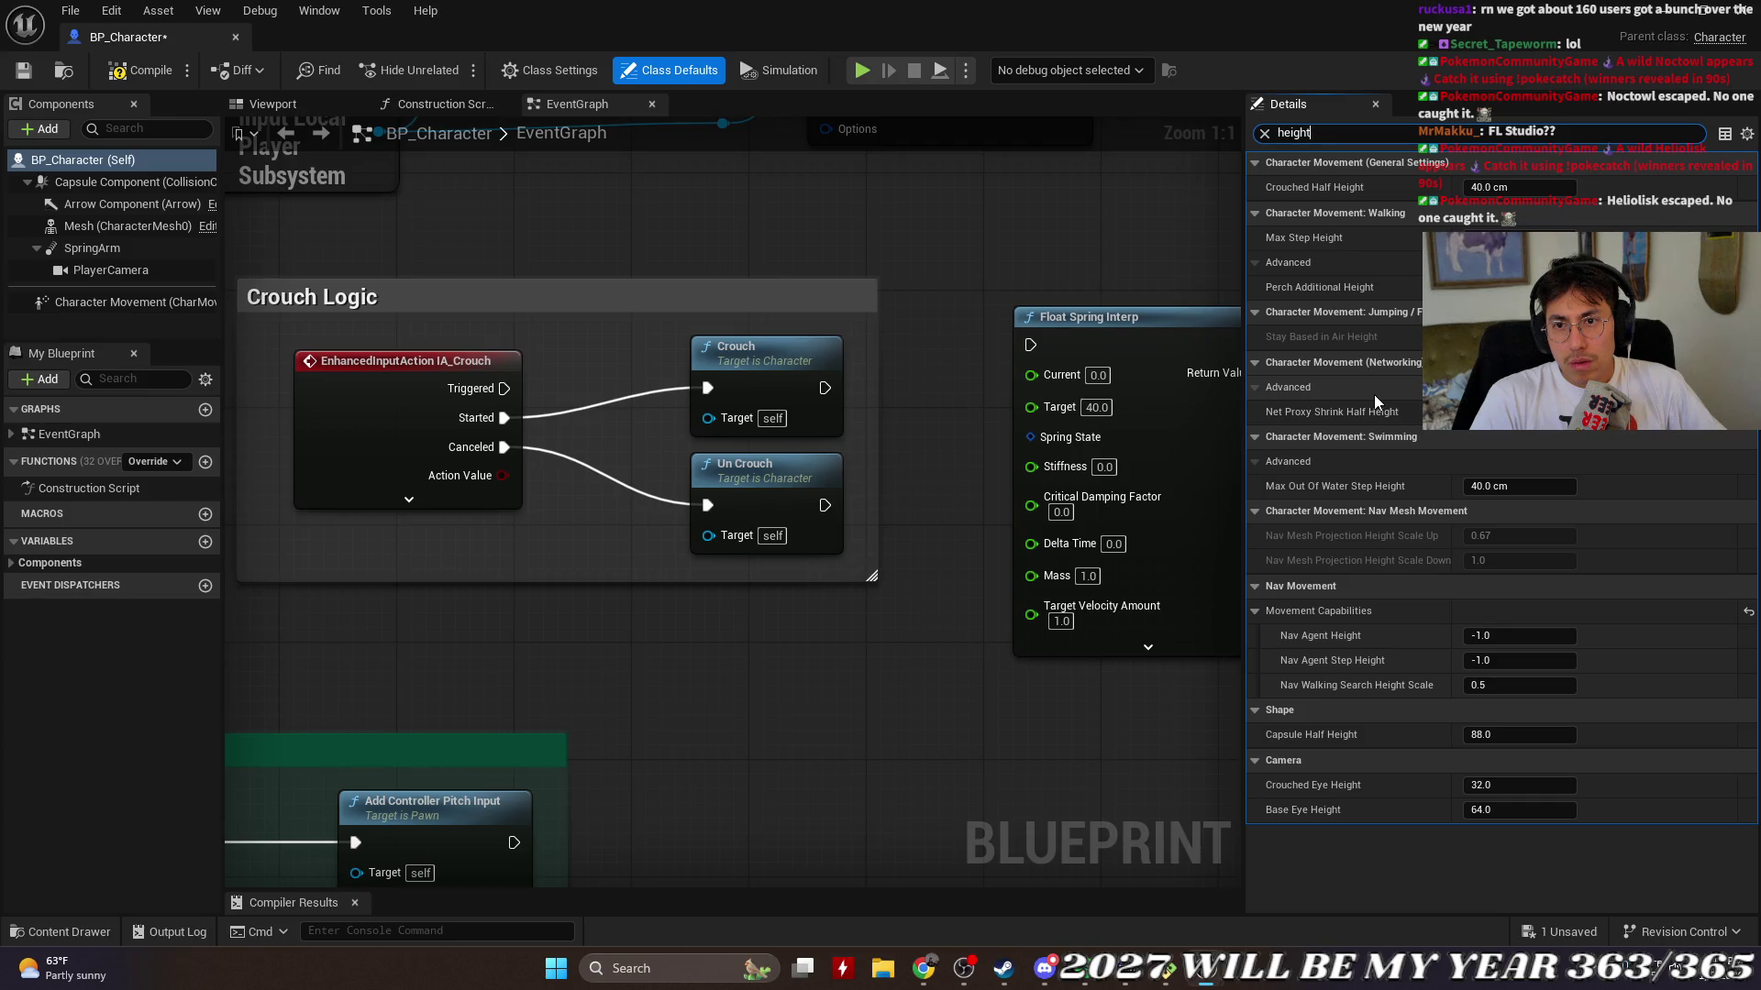
# Step: Enter 80 as the Float Spring Interp's Current value and close Class Defaults
pyautogui.click(1098, 375)
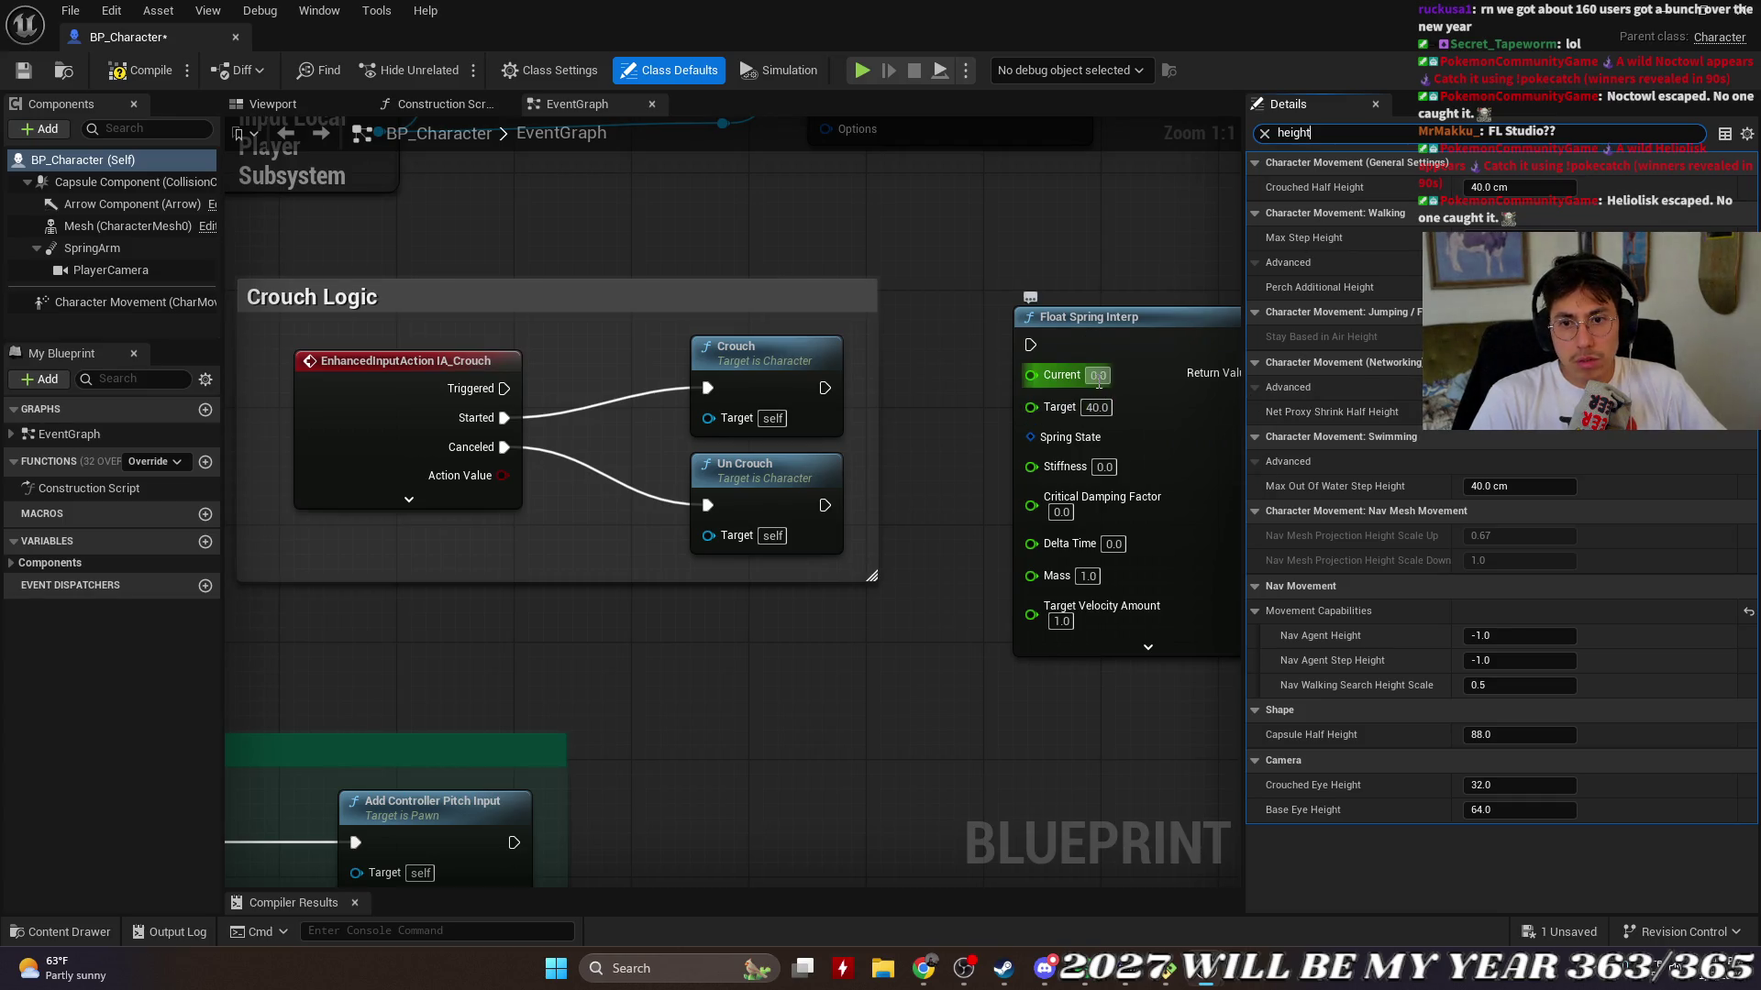
pyautogui.write('80')
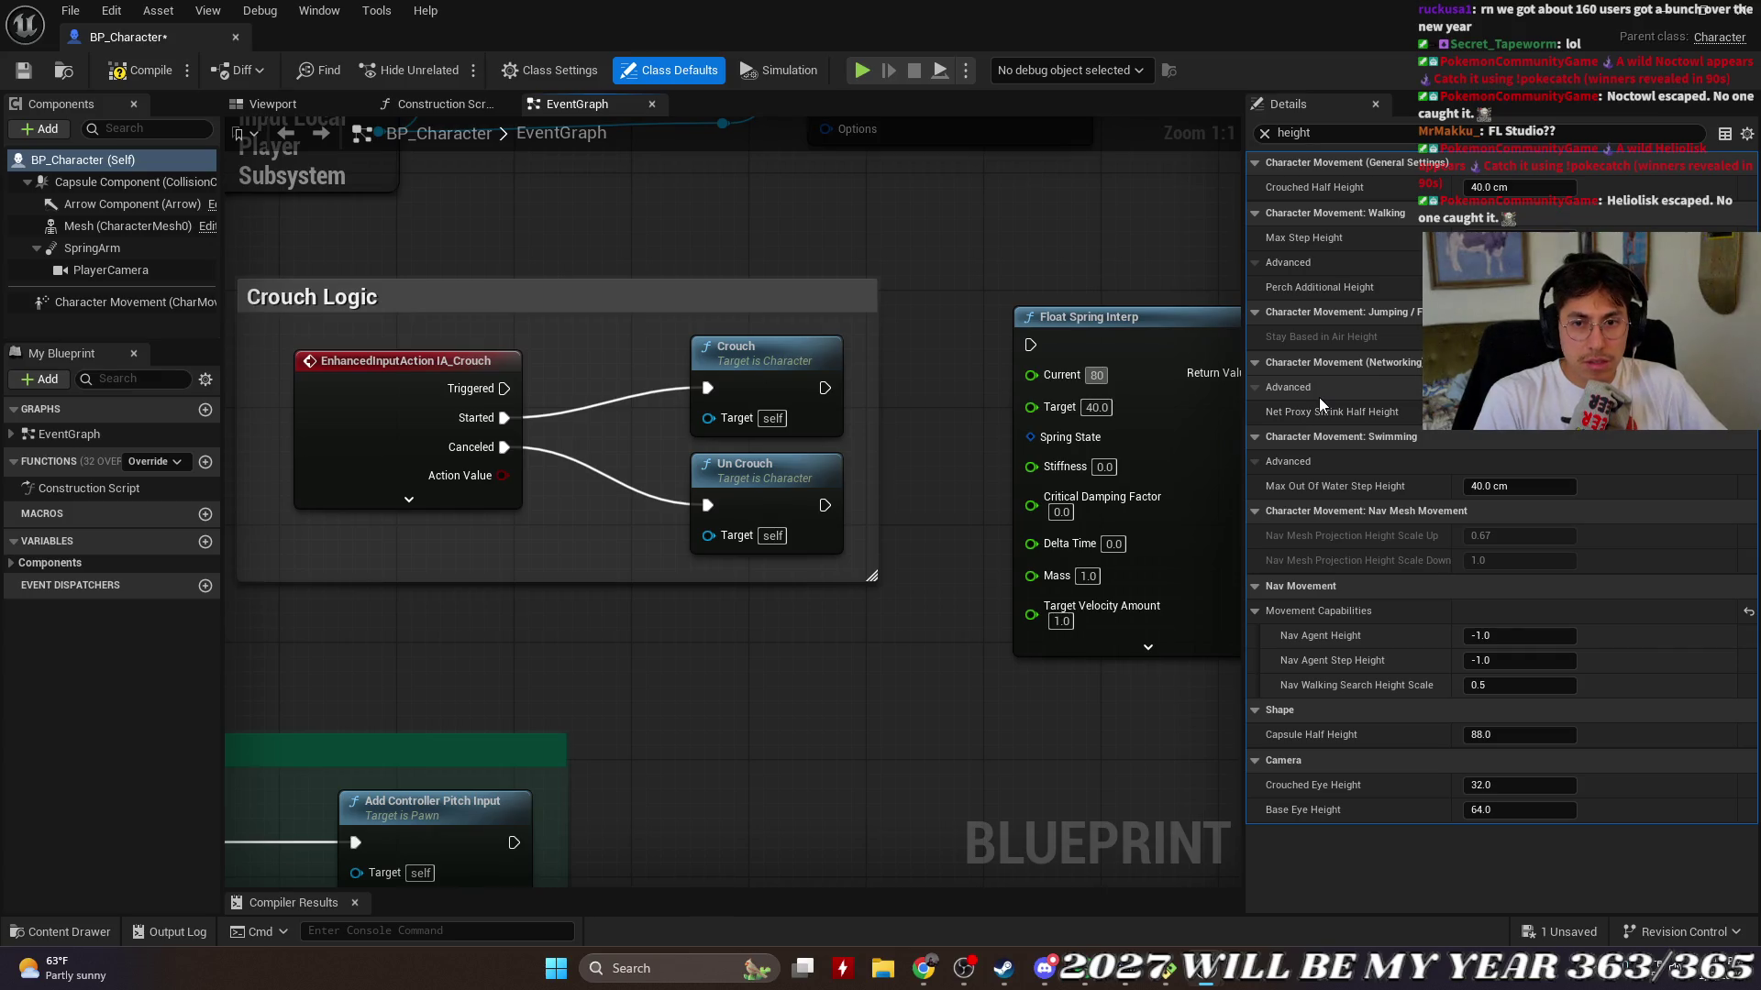
pyautogui.click(1175, 328)
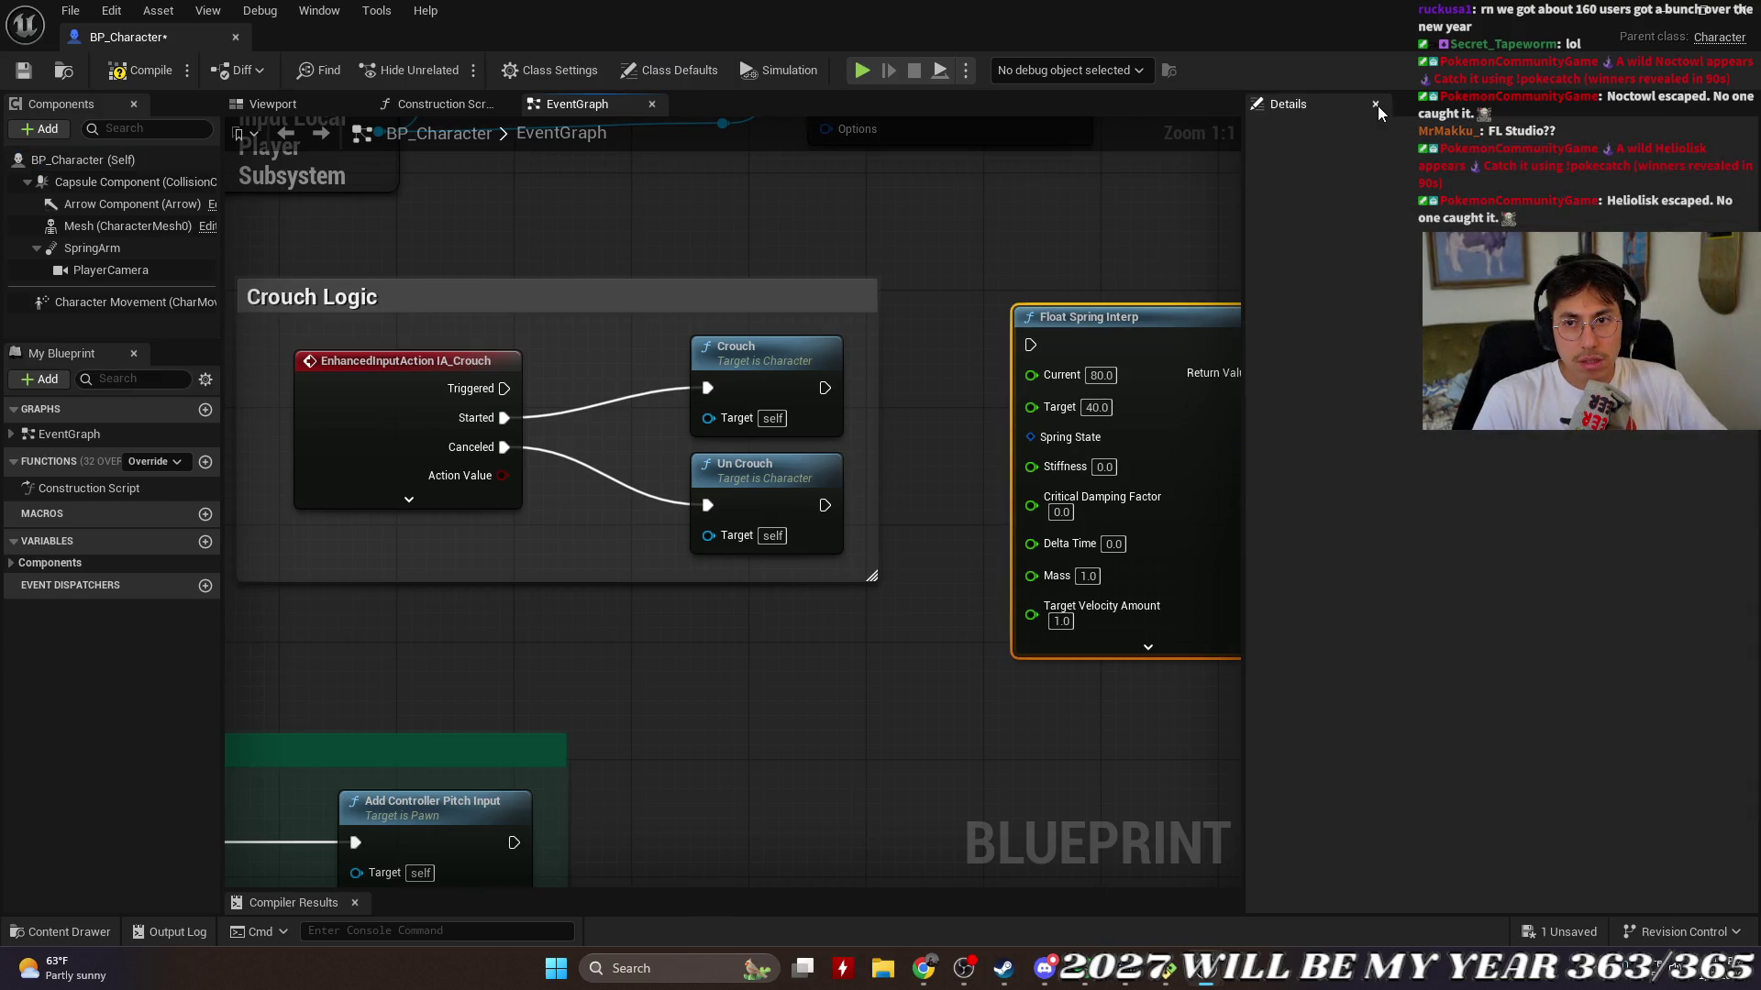
pyautogui.click(1375, 104)
# Step: Wire Crouch's output into the Float Spring Interp node and compile with F7
pyautogui.moveTo(913, 388); pyautogui.dragTo(1120, 345)
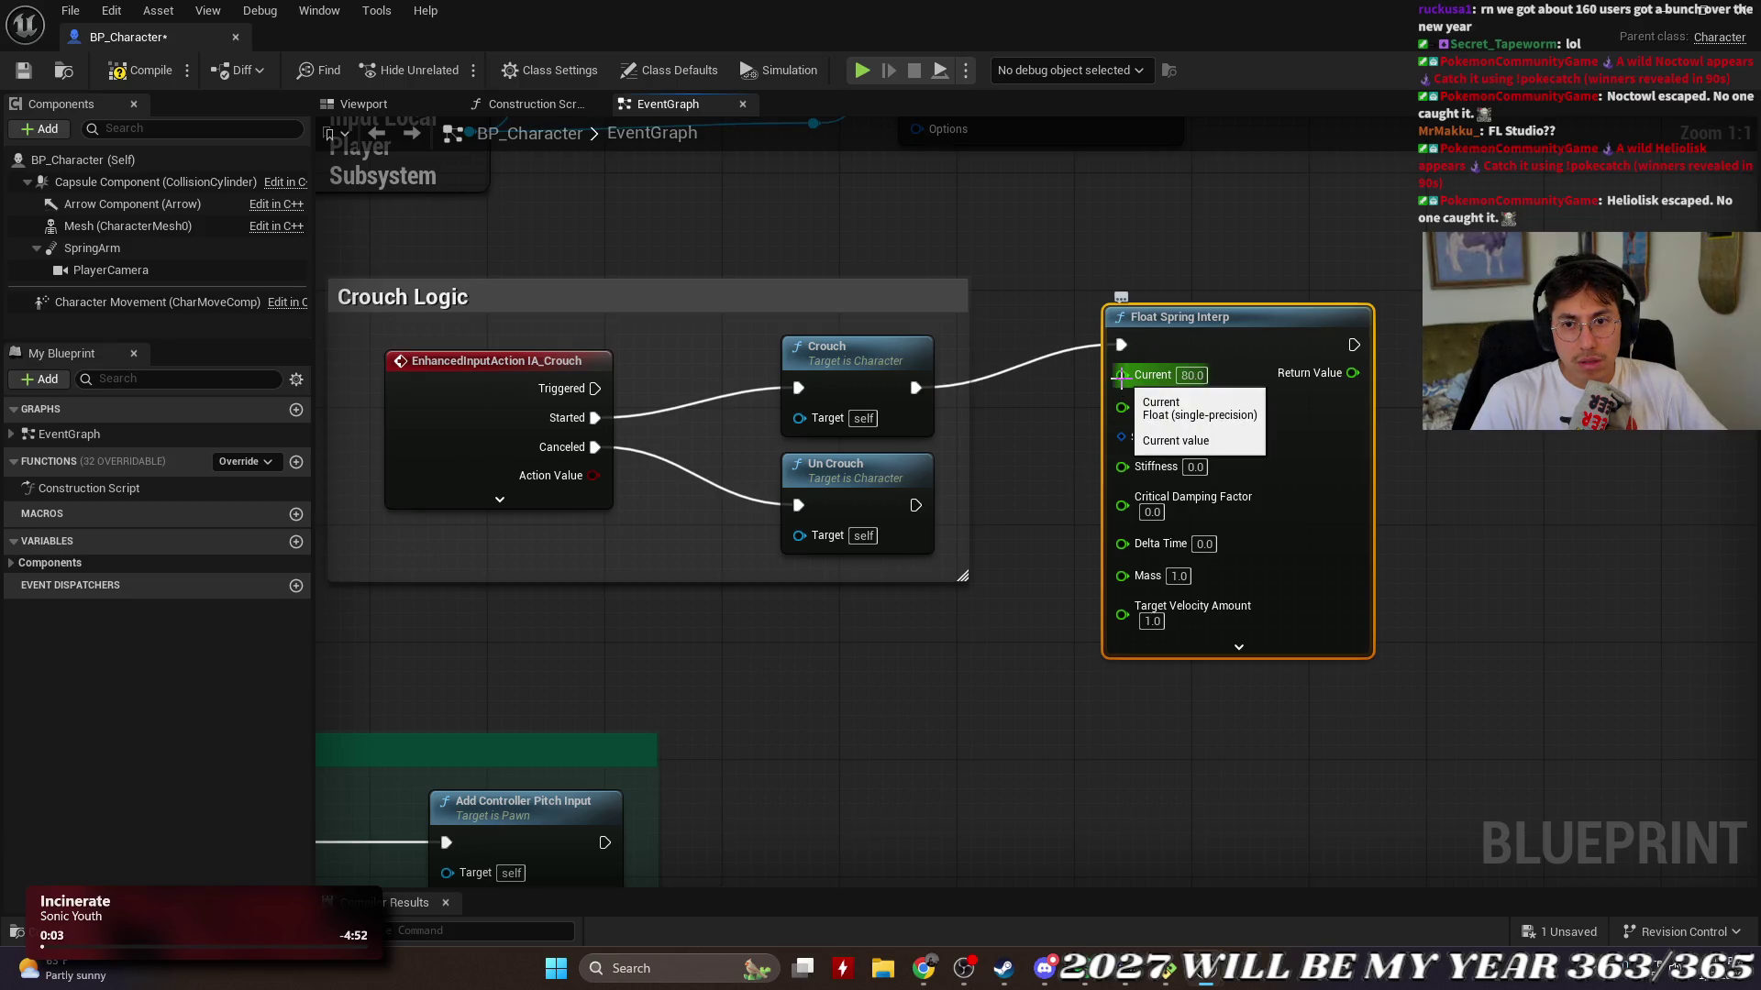
pyautogui.press('F7')
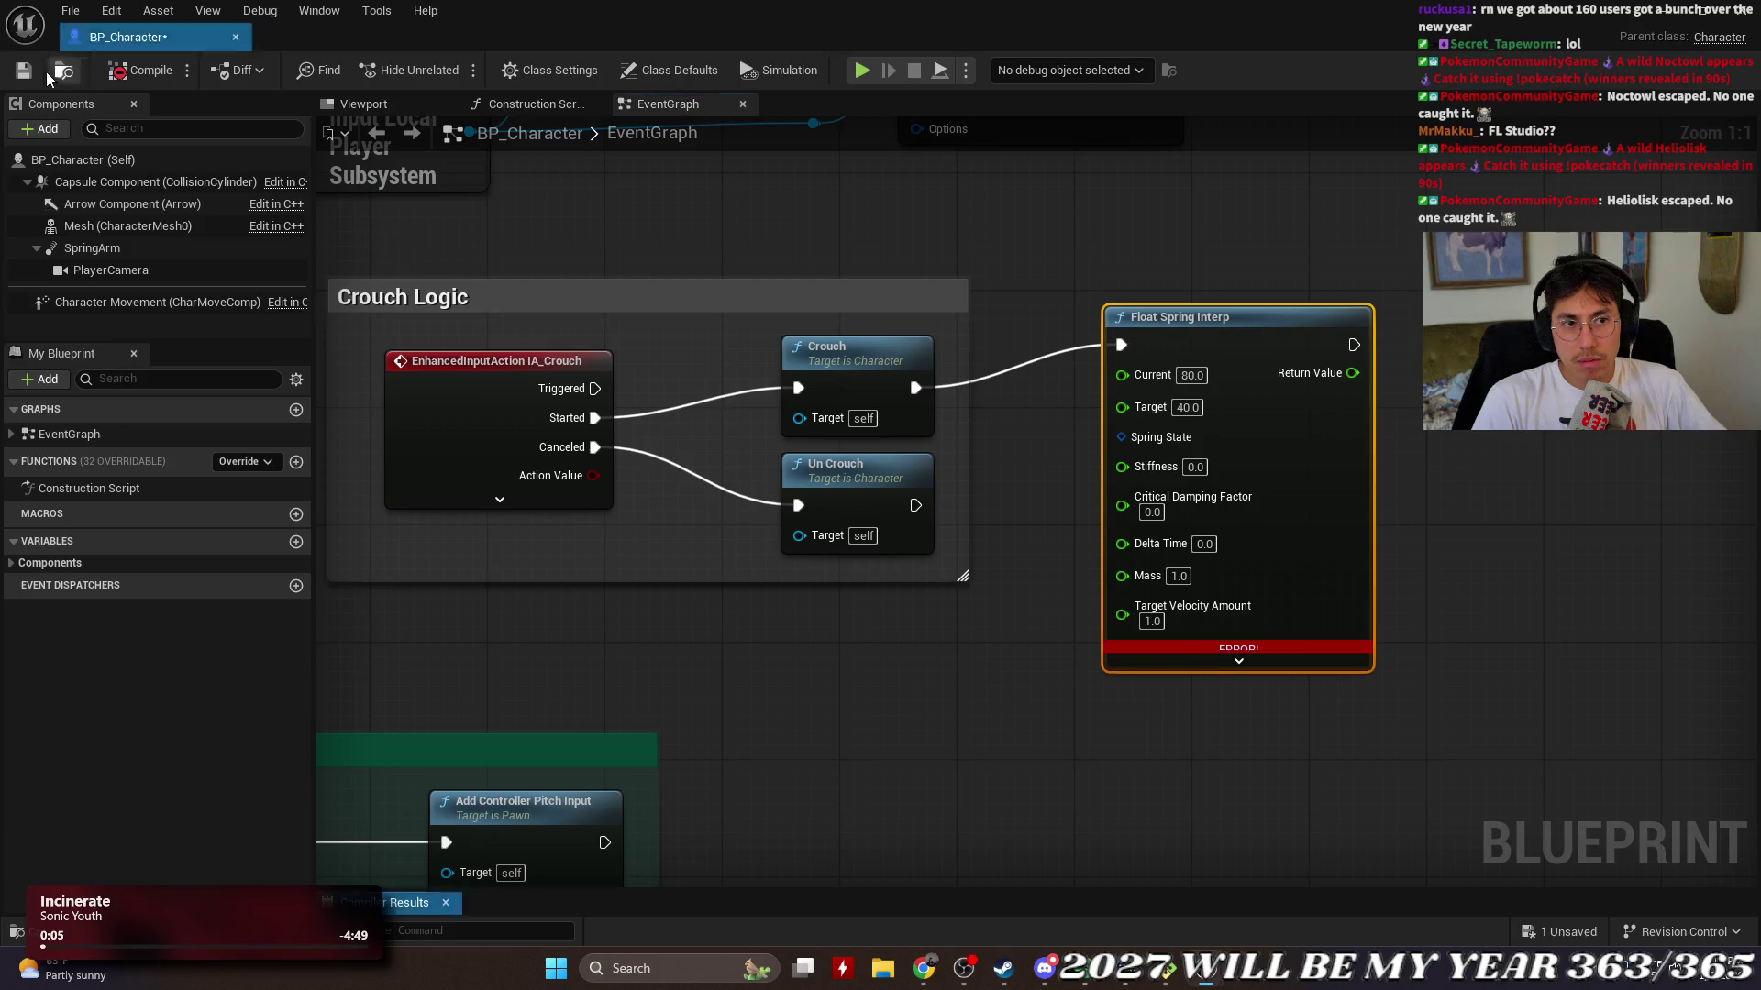
pyautogui.click(1239, 661)
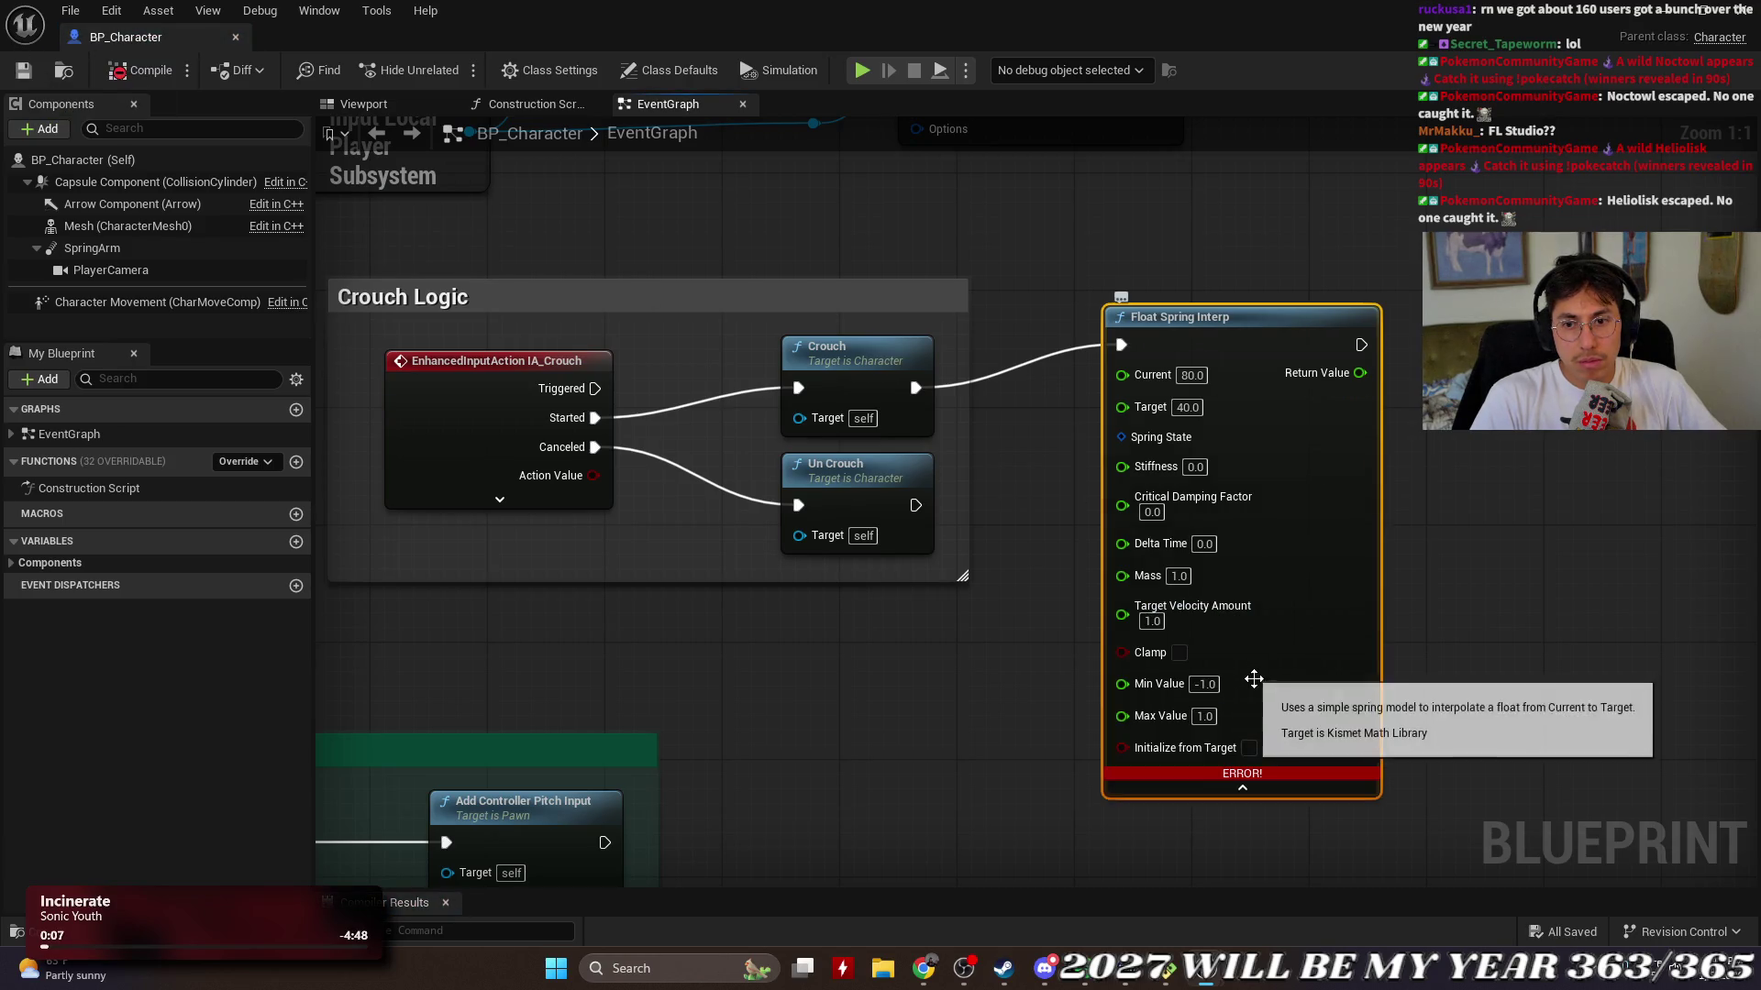
pyautogui.click(1239, 789)
# Step: Promote the Current input to a variable and arrange its getter beside Un Crouch
pyautogui.rightClick(1115, 388)
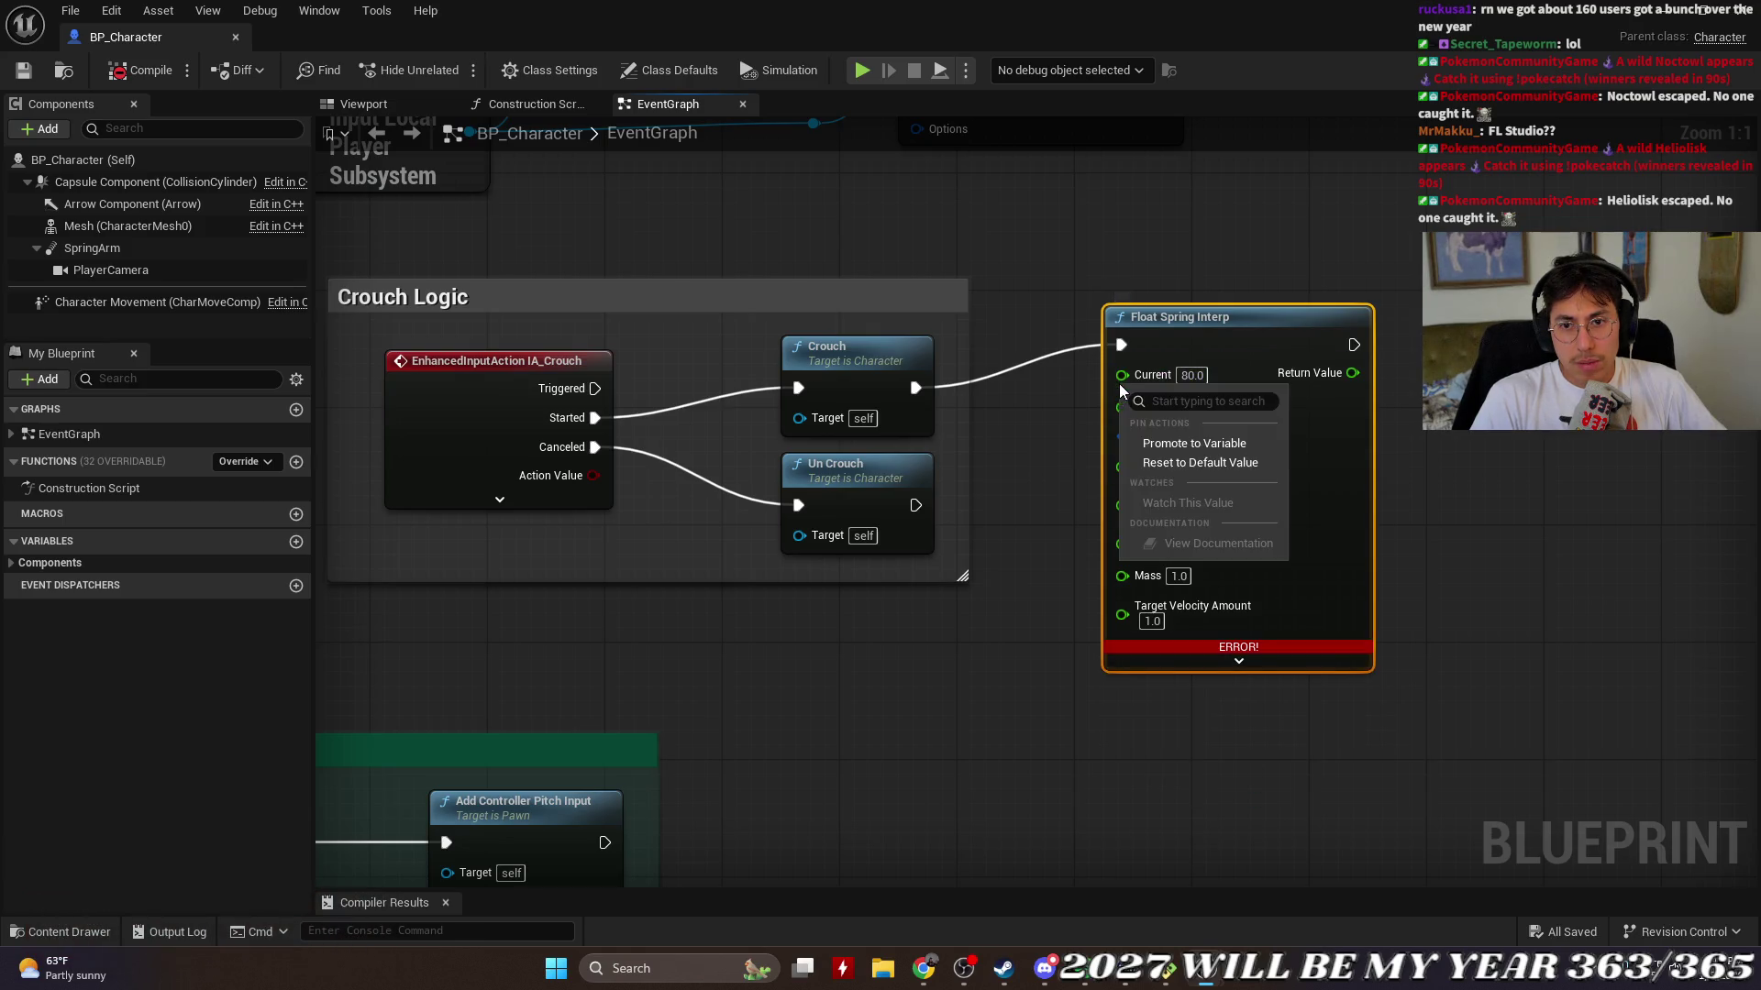
pyautogui.click(1168, 443)
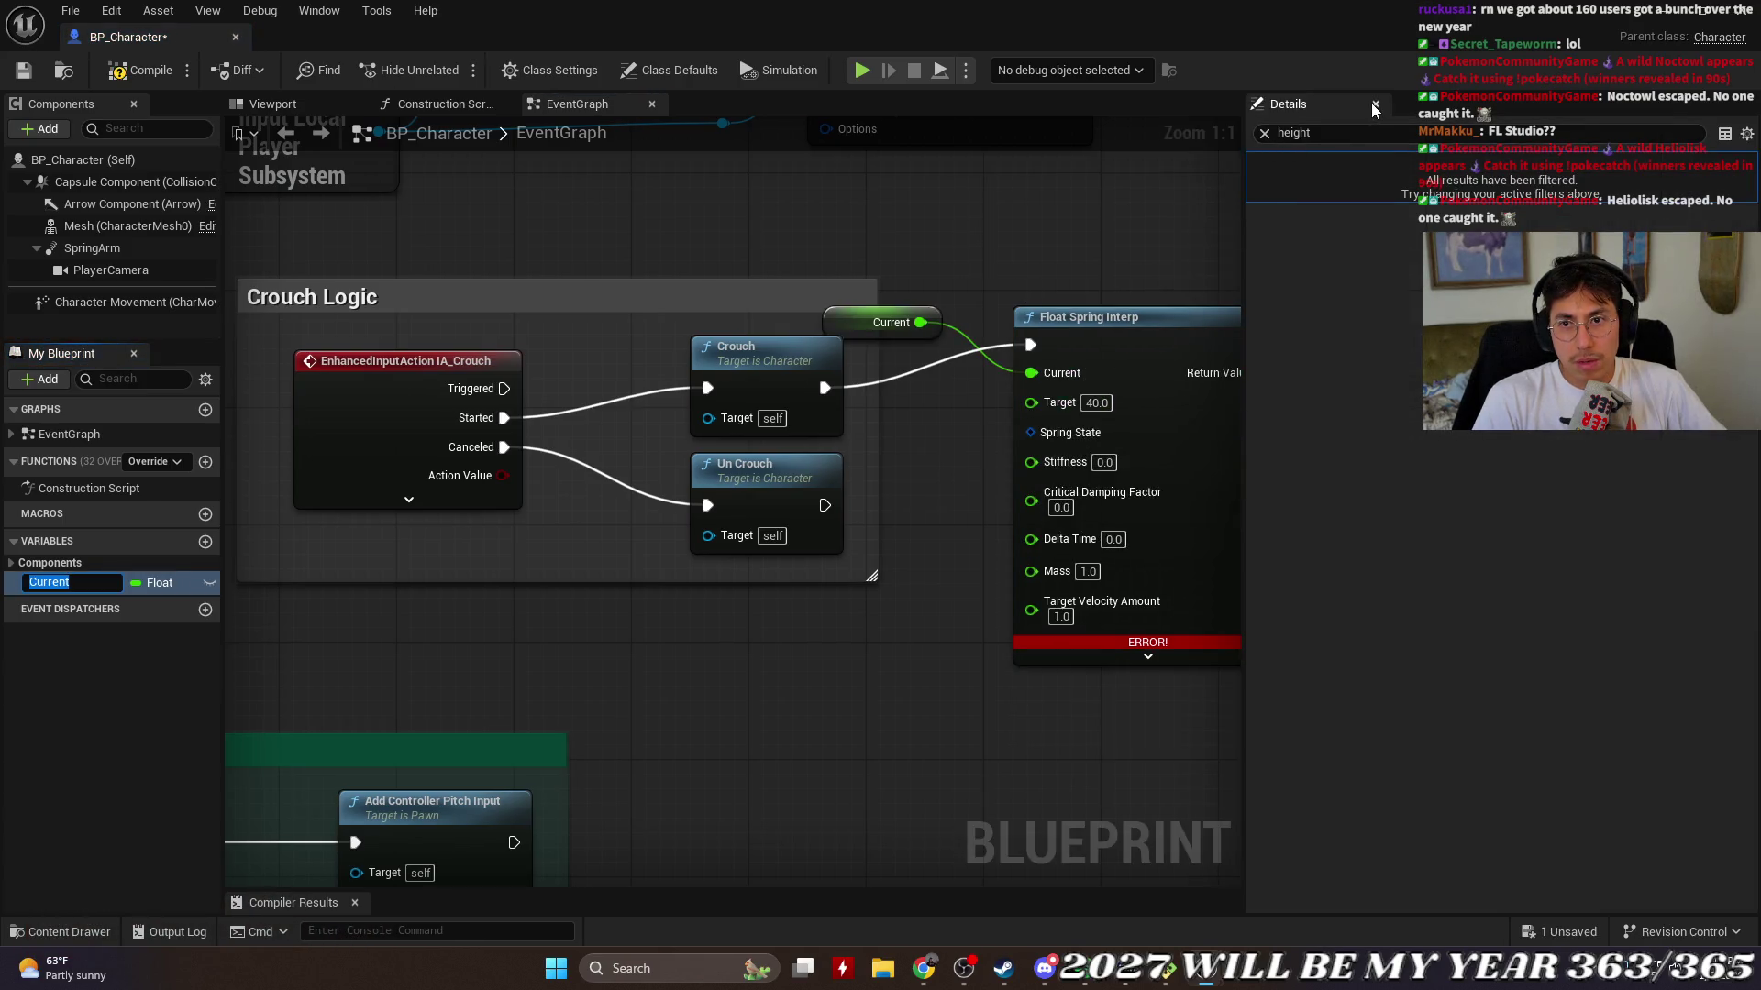
pyautogui.click(1374, 104)
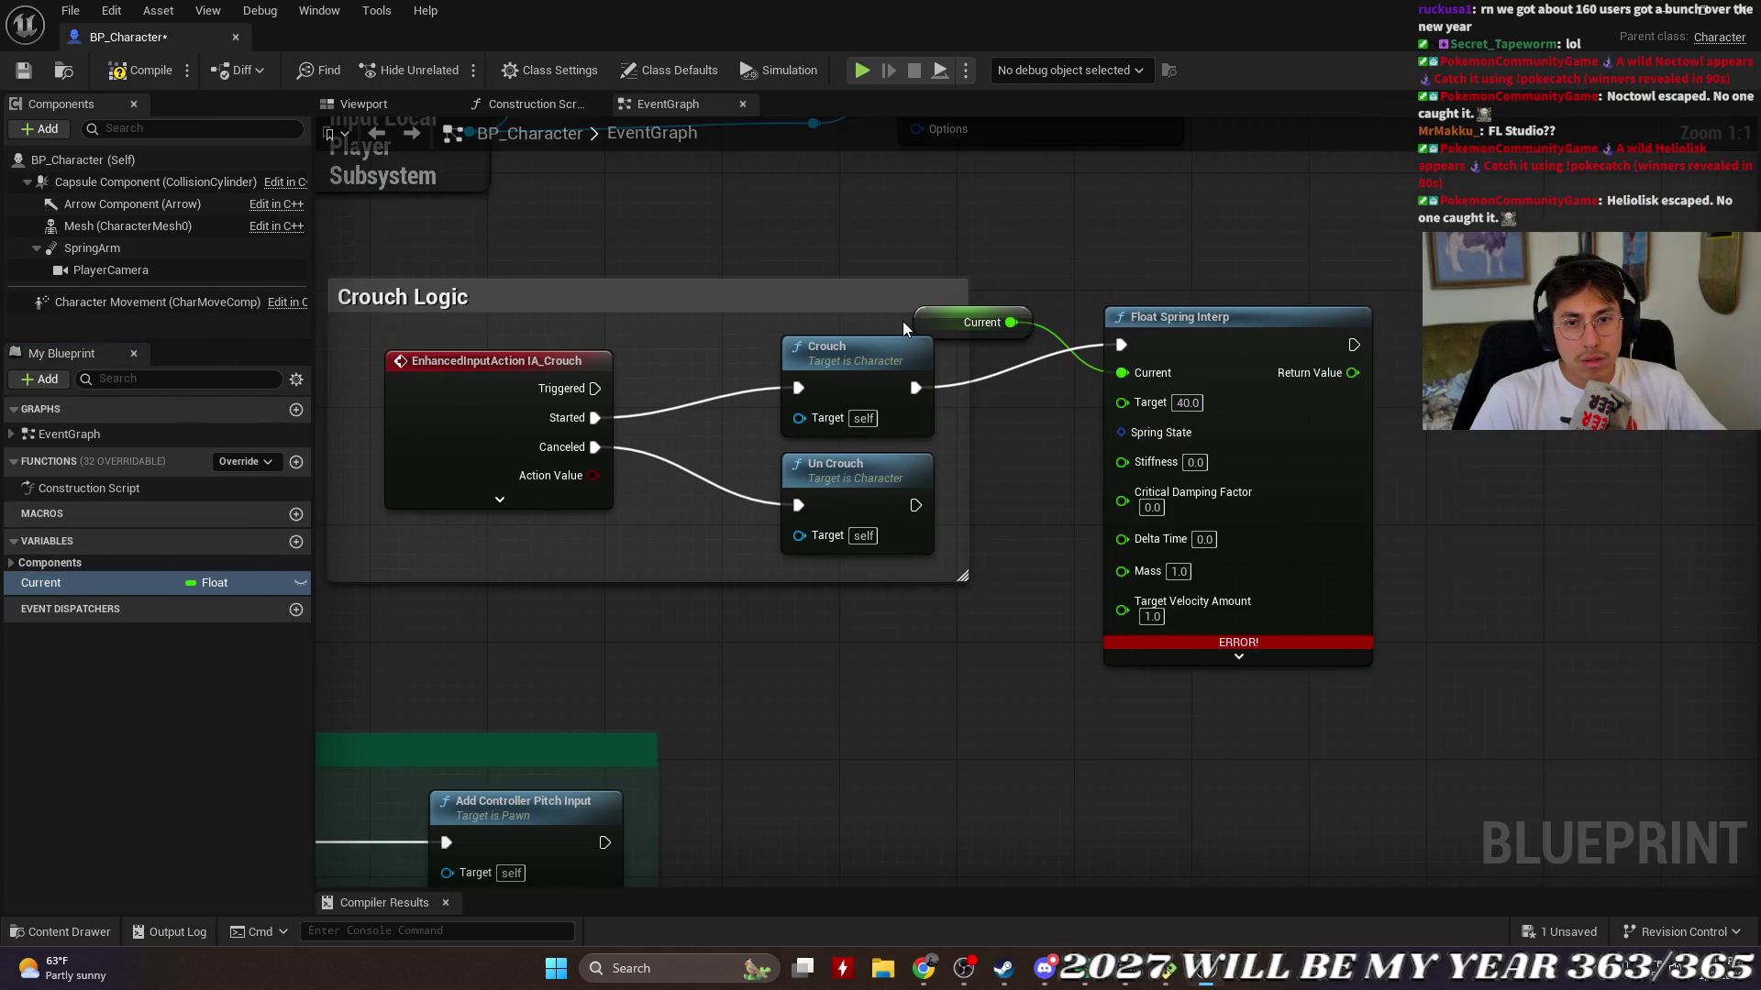
pyautogui.moveTo(959, 315)
pyautogui.mouseDown()
pyautogui.moveTo(987, 462)
pyautogui.moveTo(1001, 447)
pyautogui.mouseUp()
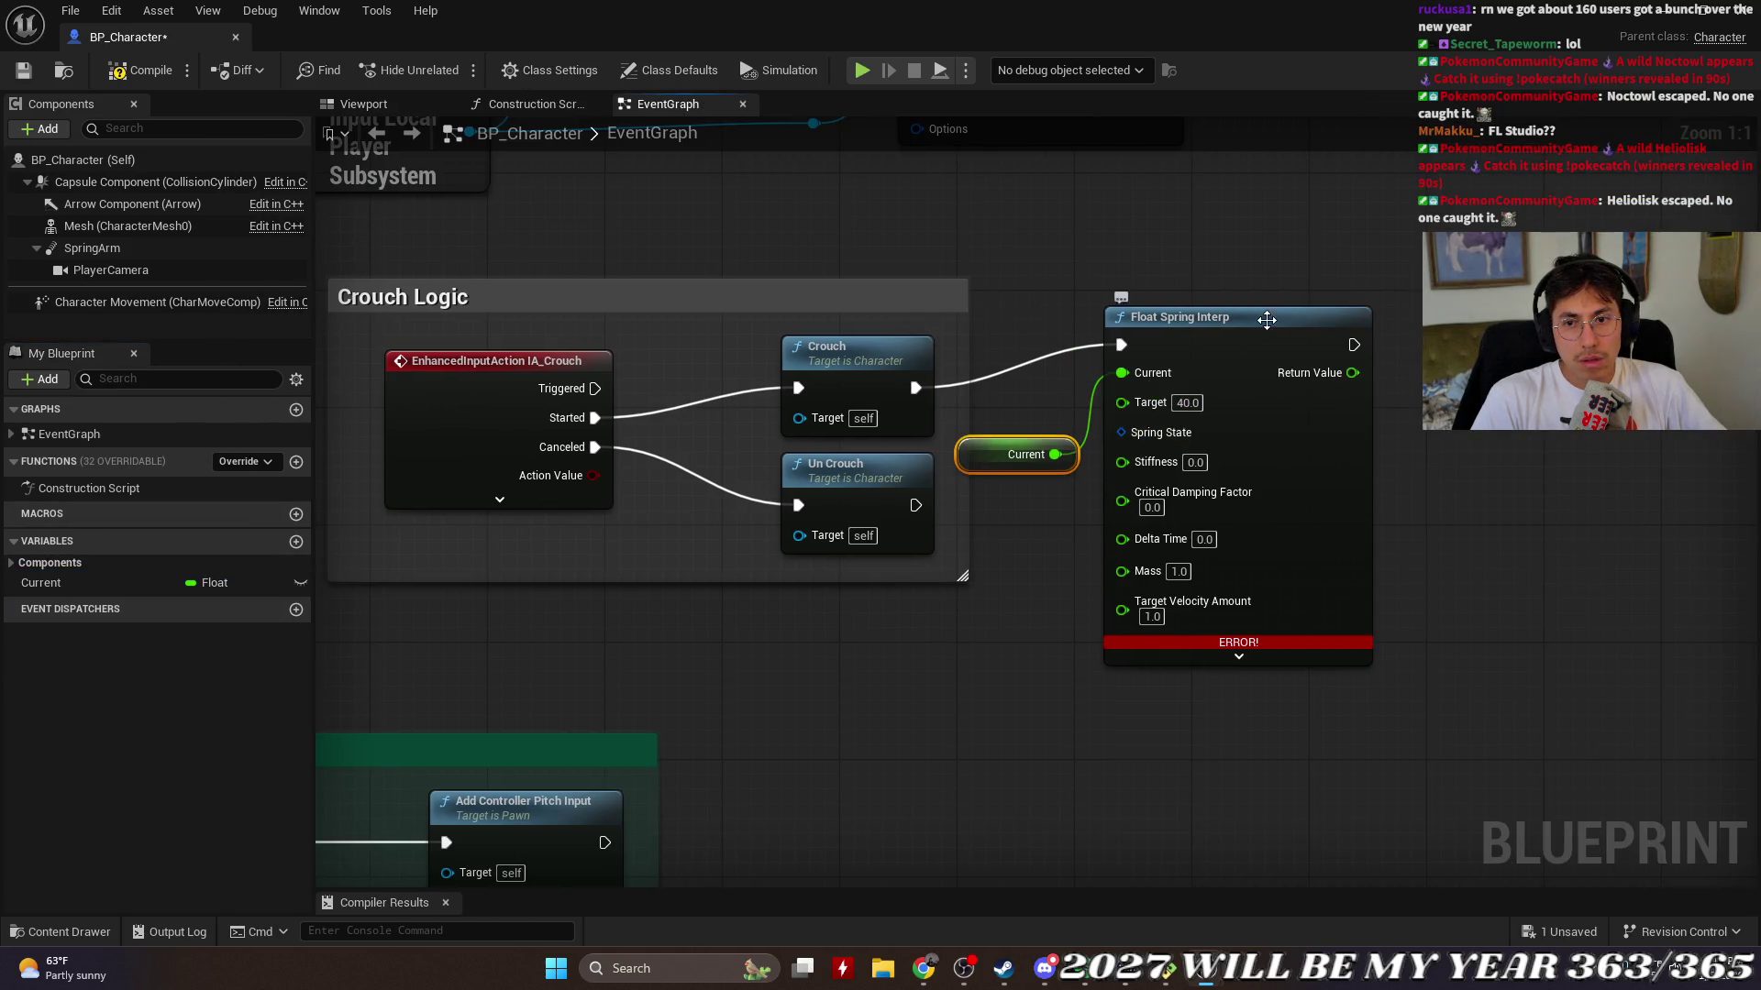
pyautogui.moveTo(1264, 318); pyautogui.dragTo(1381, 333)
# Step: Promote the Target input to a Target variable, placing its getter below Current
pyautogui.rightClick(1235, 427)
pyautogui.click(1284, 482)
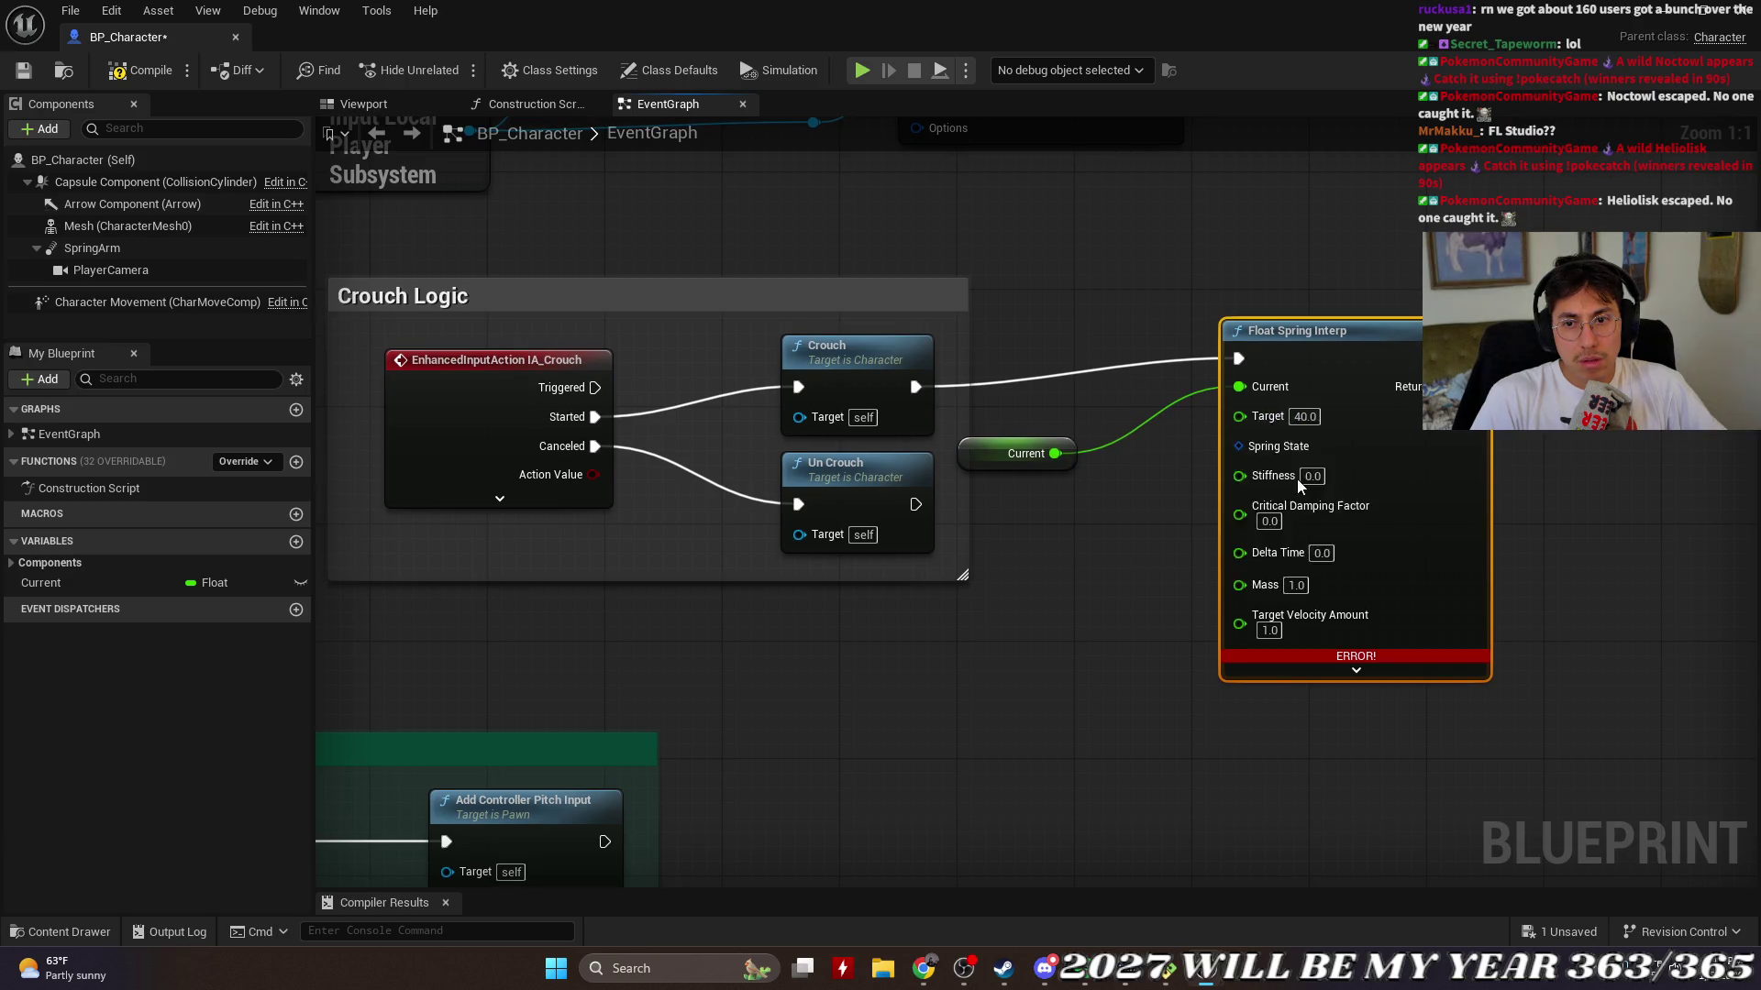
pyautogui.moveTo(979, 336); pyautogui.dragTo(921, 512)
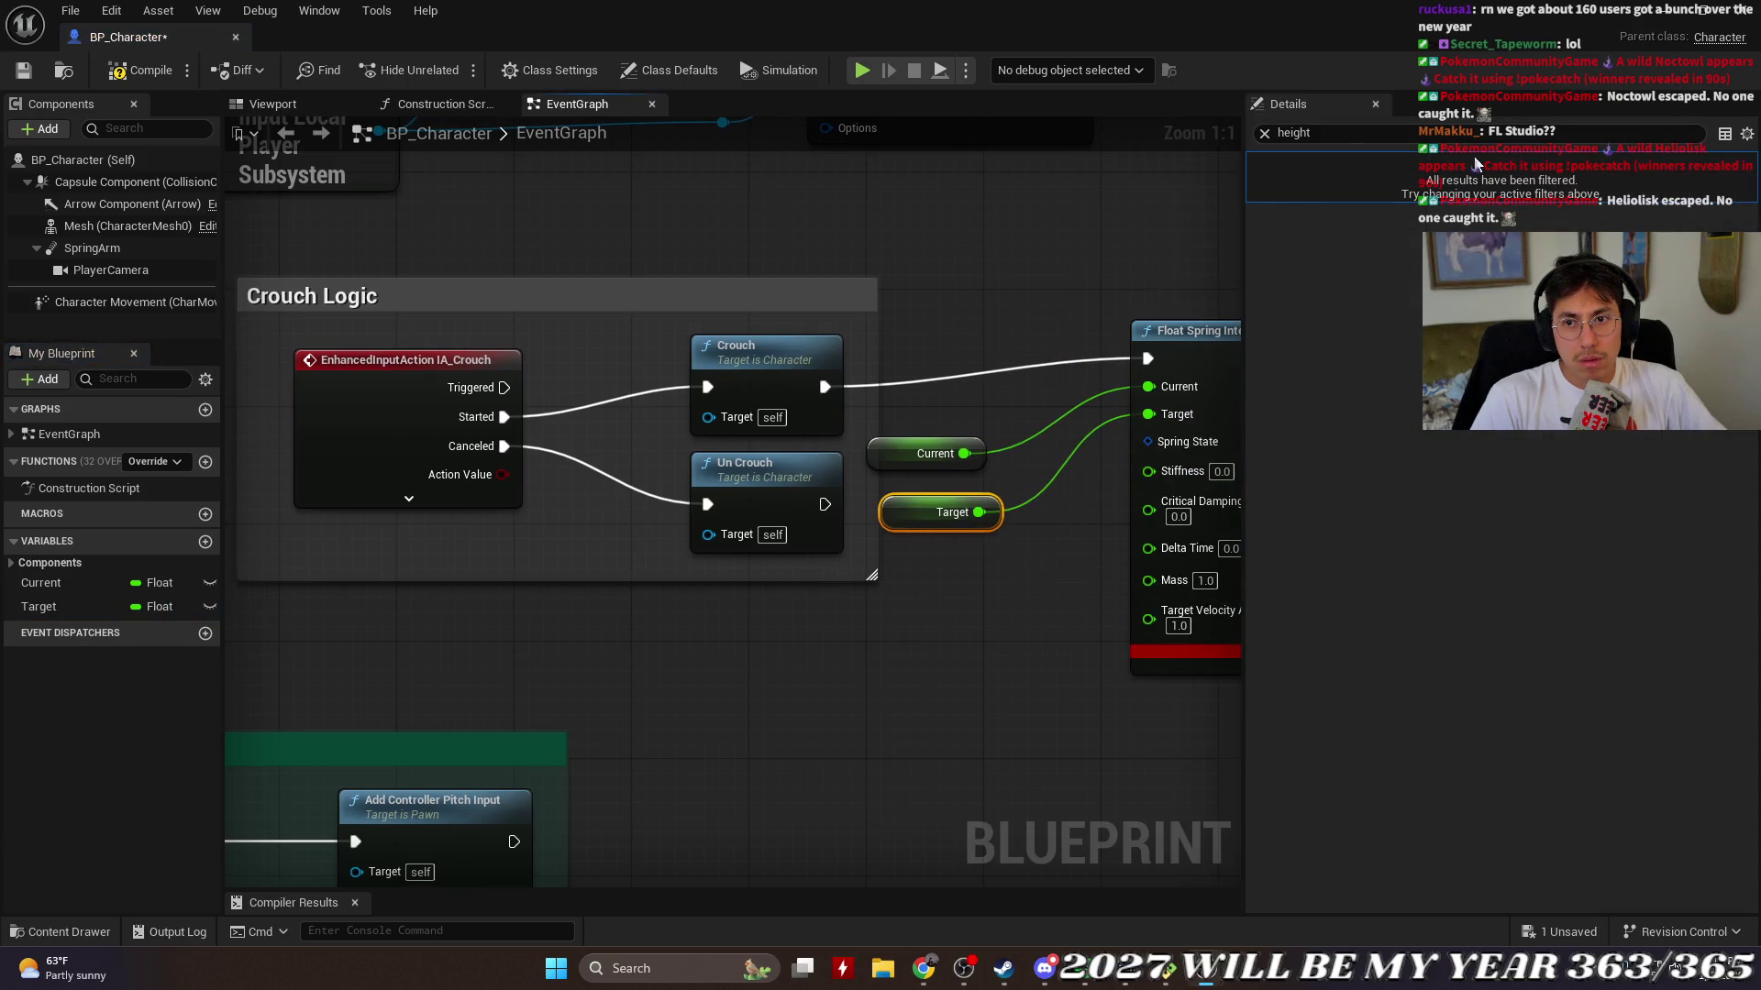
pyautogui.click(1376, 104)
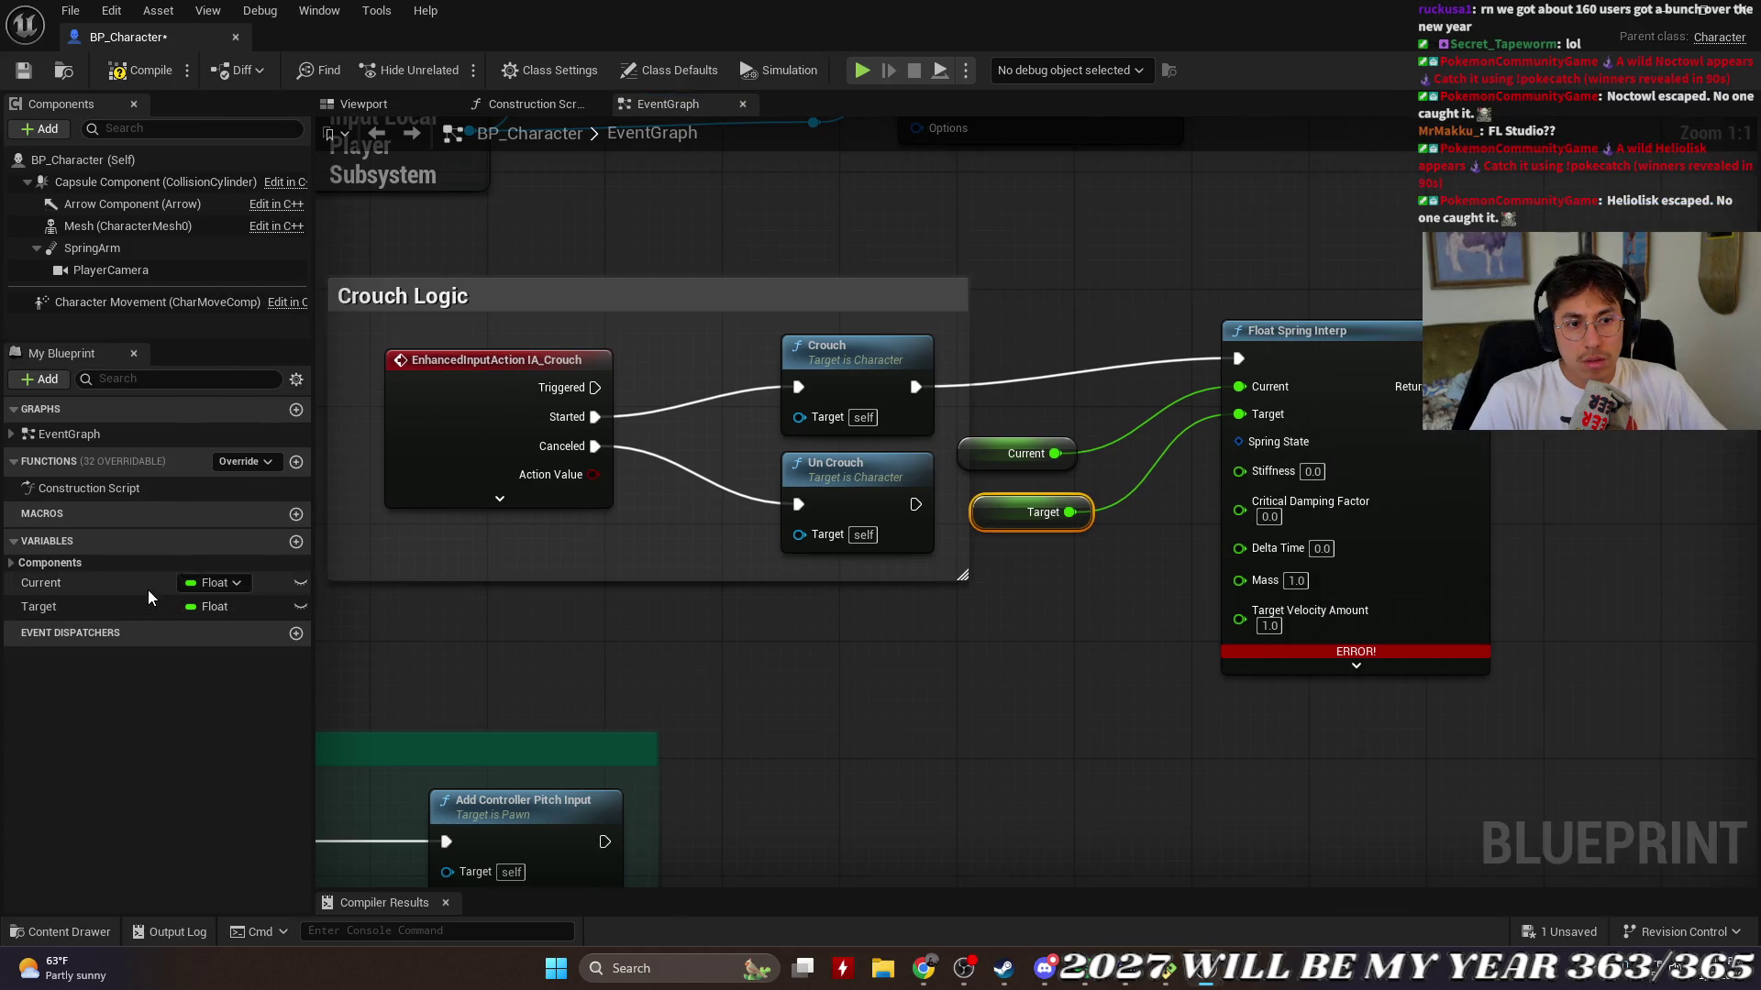
# Step: Reposition the Current getter above Target, compile, and nudge the Float Spring Interp down
pyautogui.click(113, 588)
pyautogui.click(978, 453)
pyautogui.moveTo(1000, 452)
pyautogui.mouseDown()
pyautogui.moveTo(1035, 431)
pyautogui.moveTo(1006, 449)
pyautogui.mouseUp()
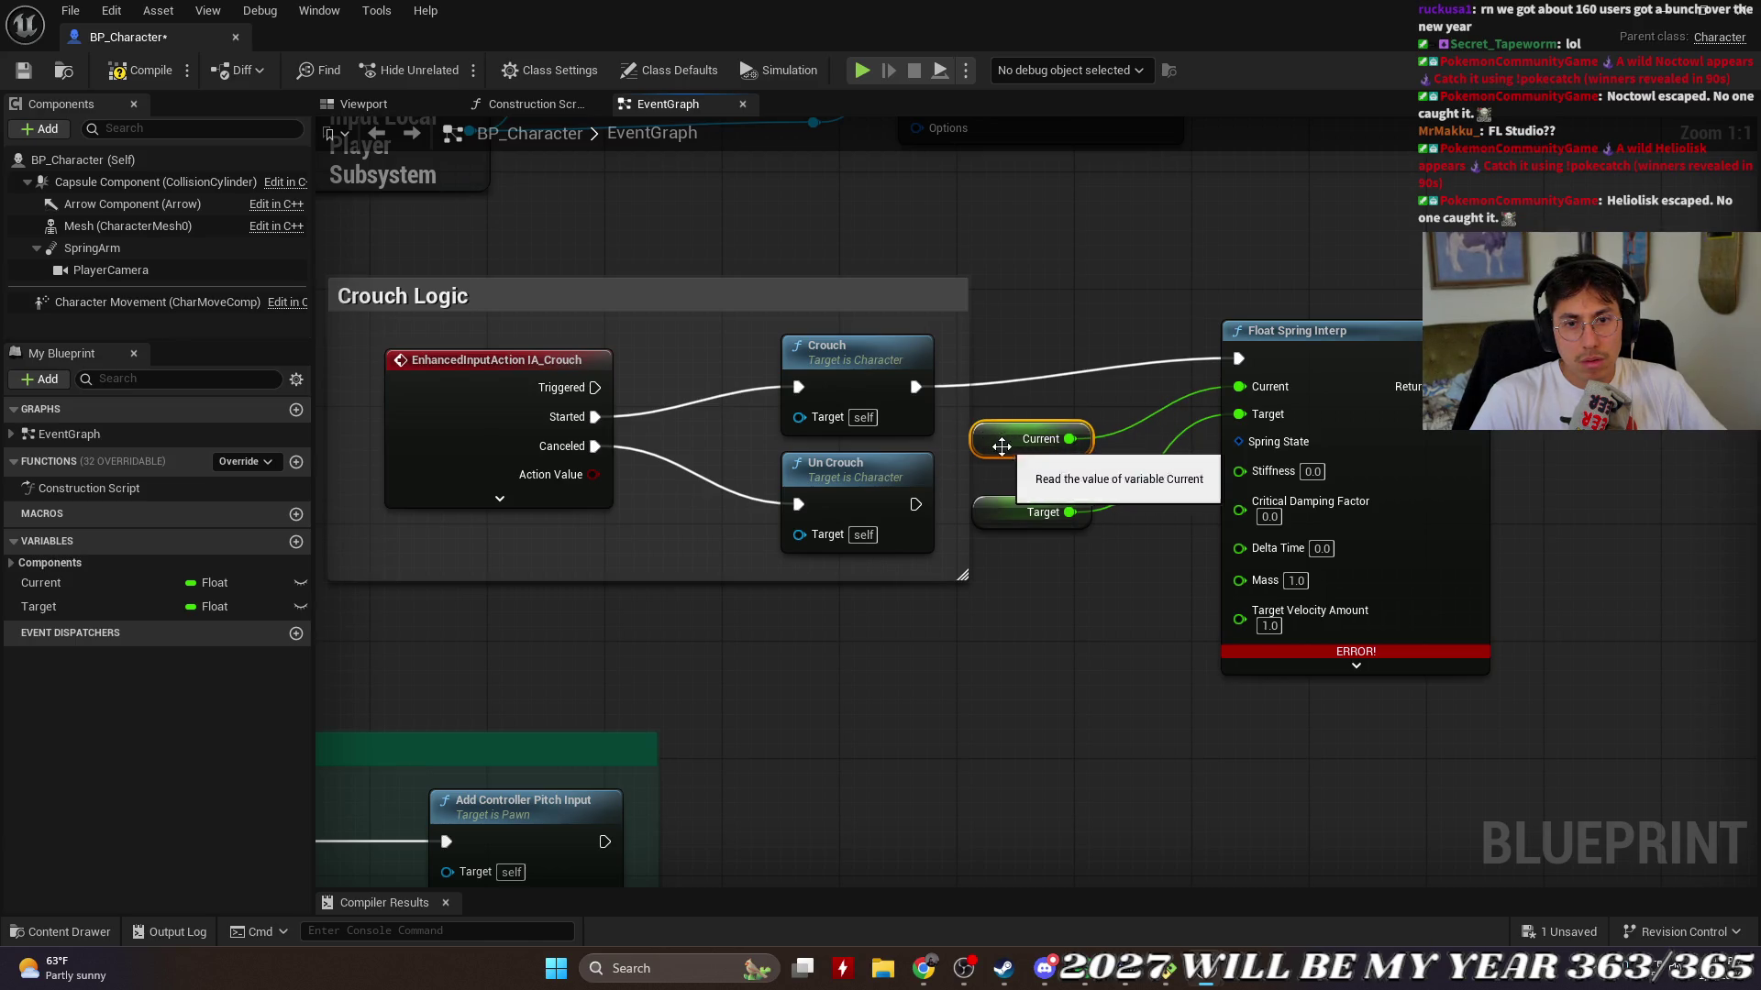
pyautogui.click(158, 73)
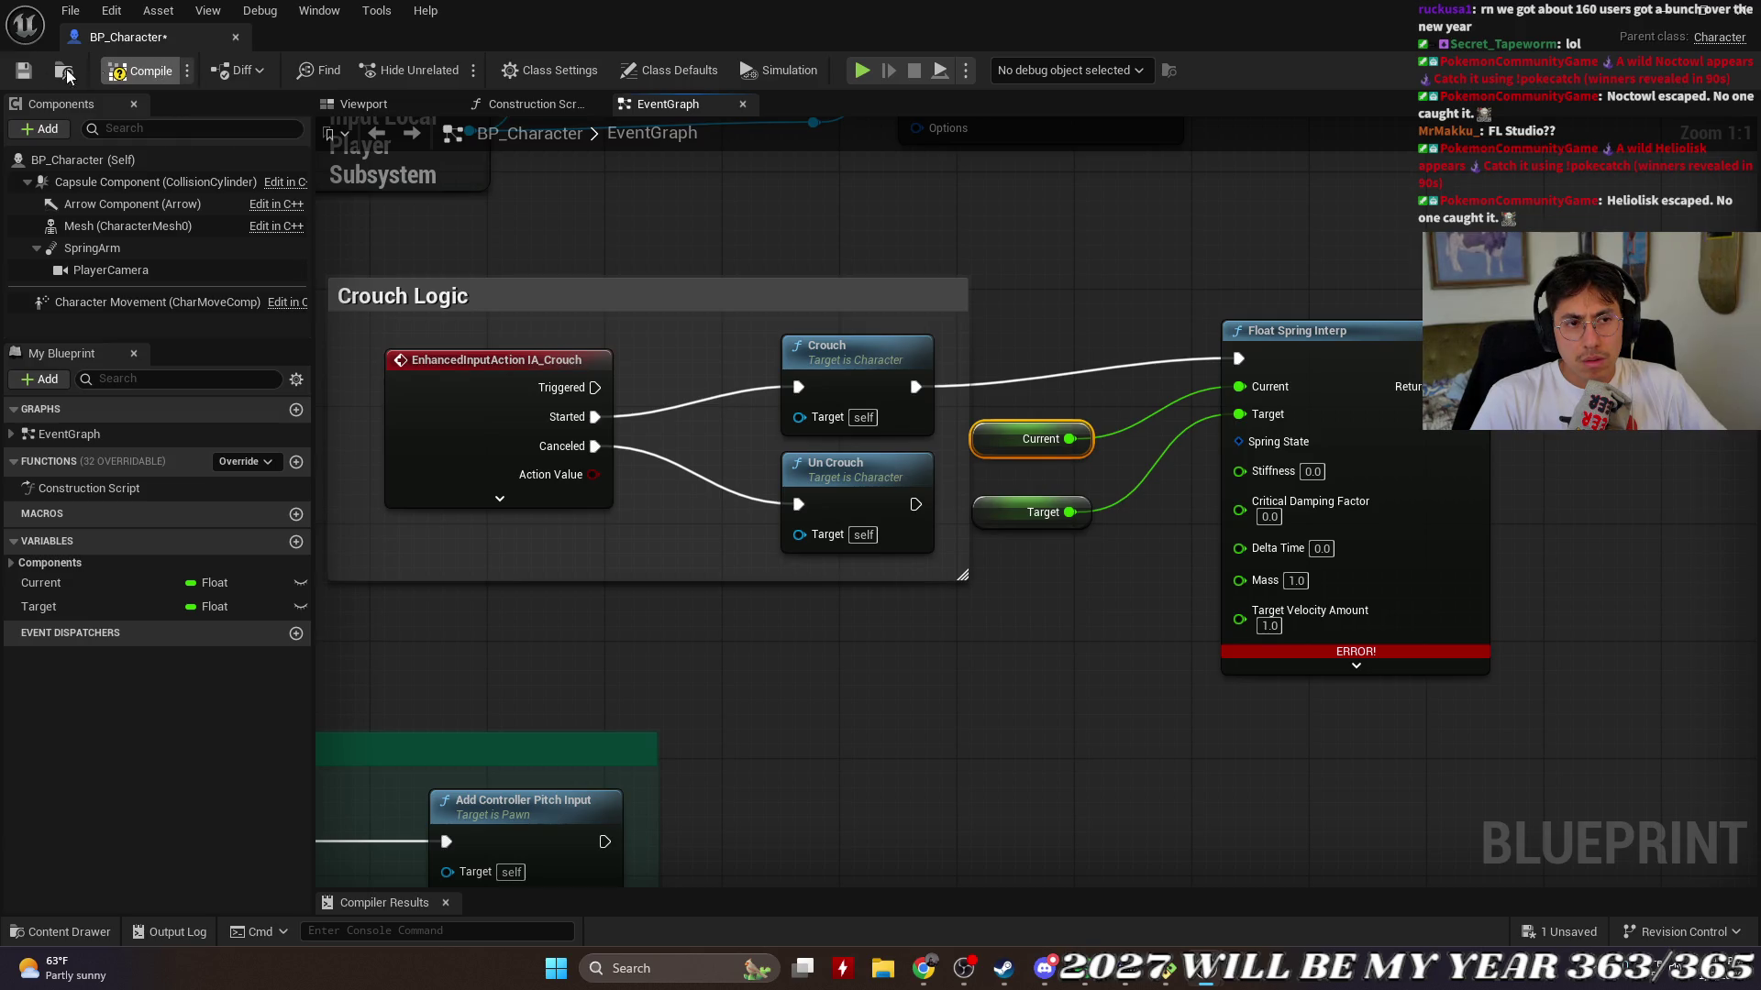
pyautogui.moveTo(1363, 652)
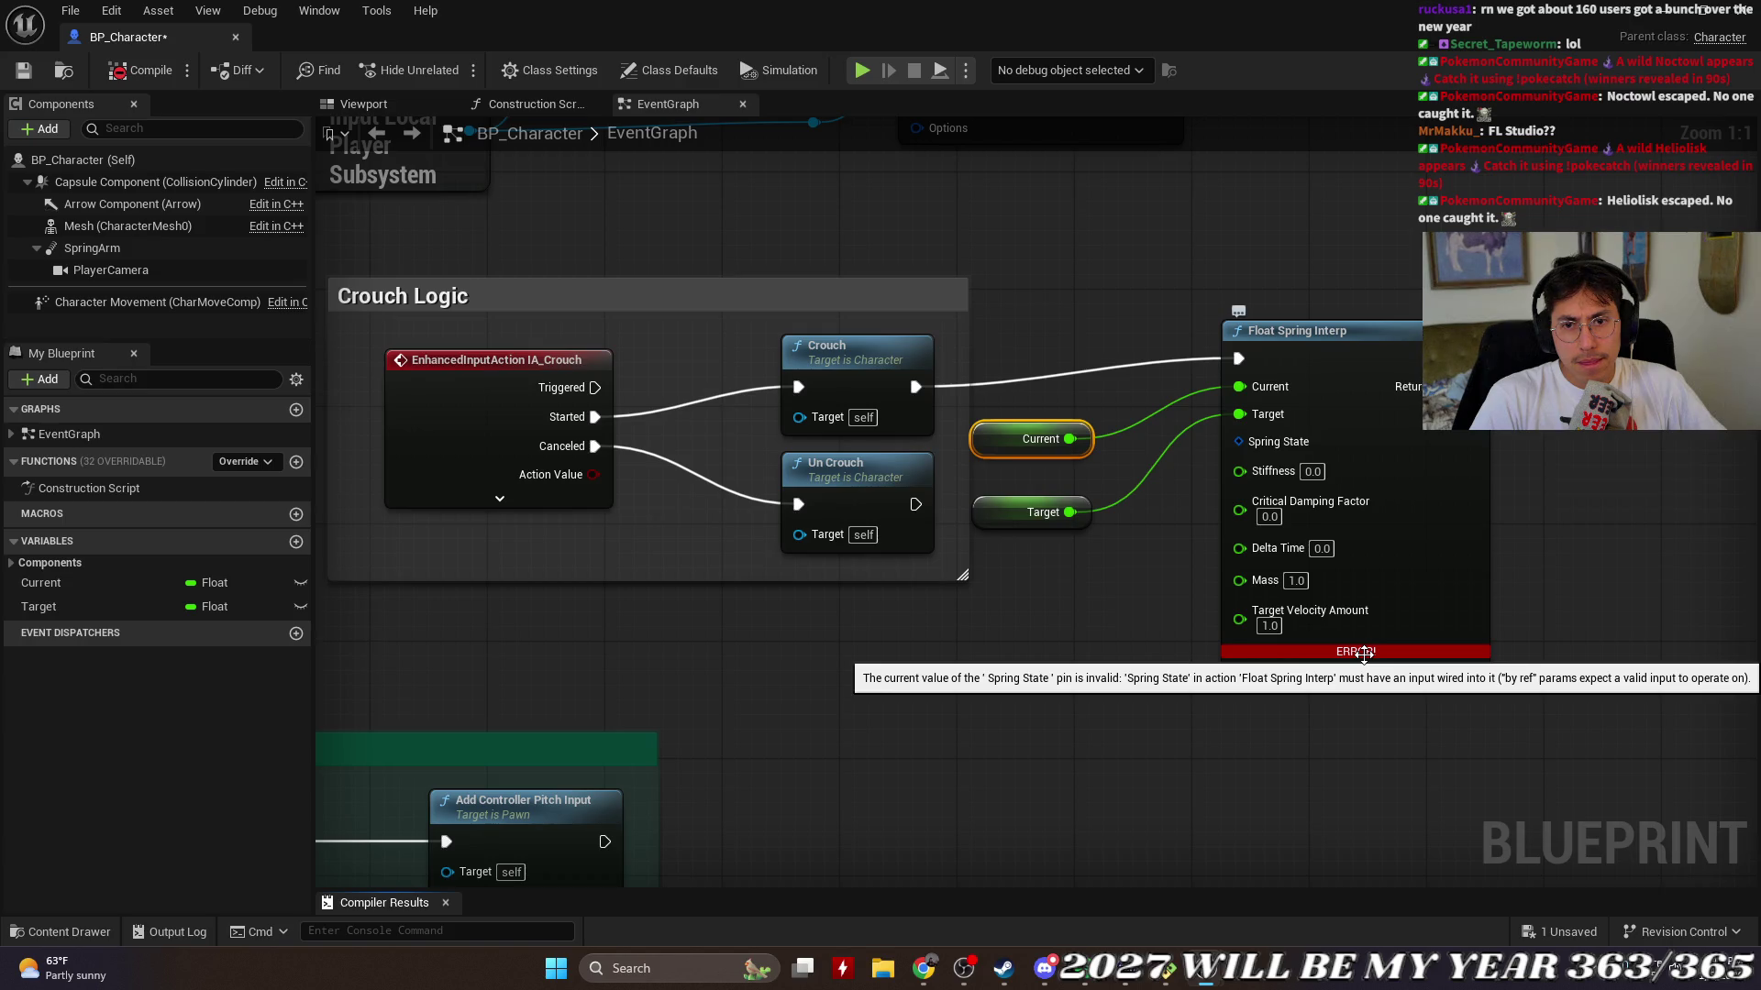
pyautogui.moveTo(1379, 336); pyautogui.dragTo(1379, 365)
pyautogui.click(1021, 440)
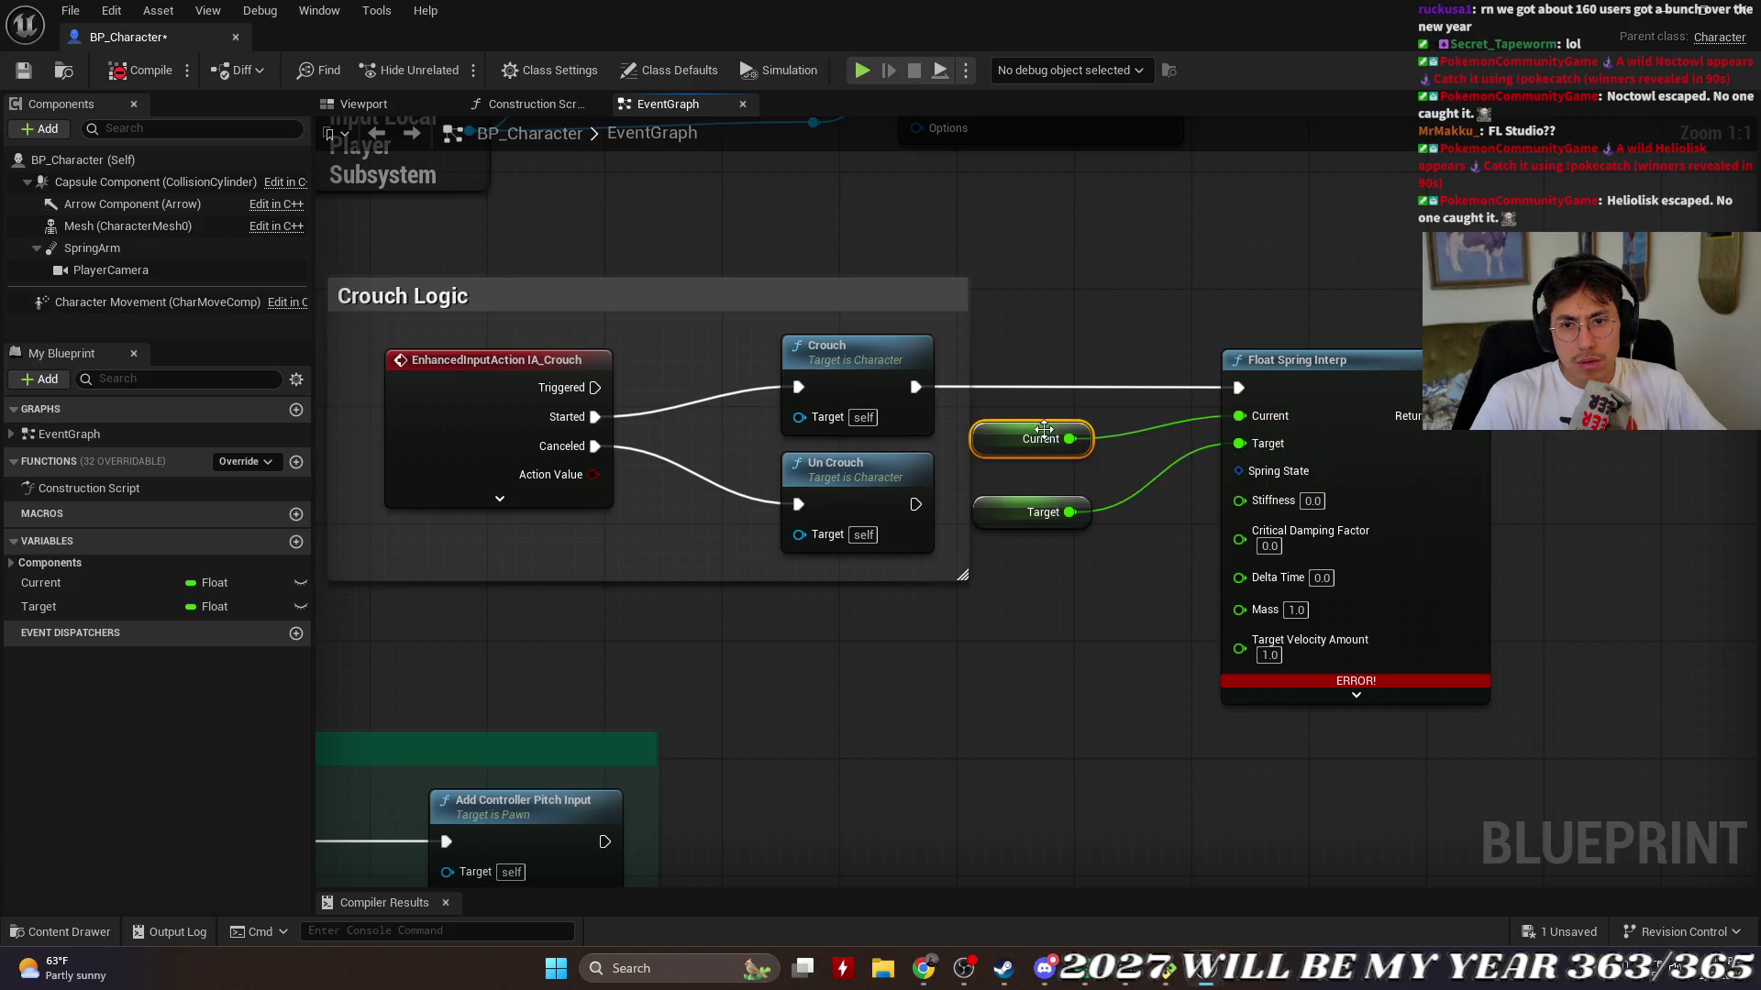
pyautogui.rightClick(1000, 436)
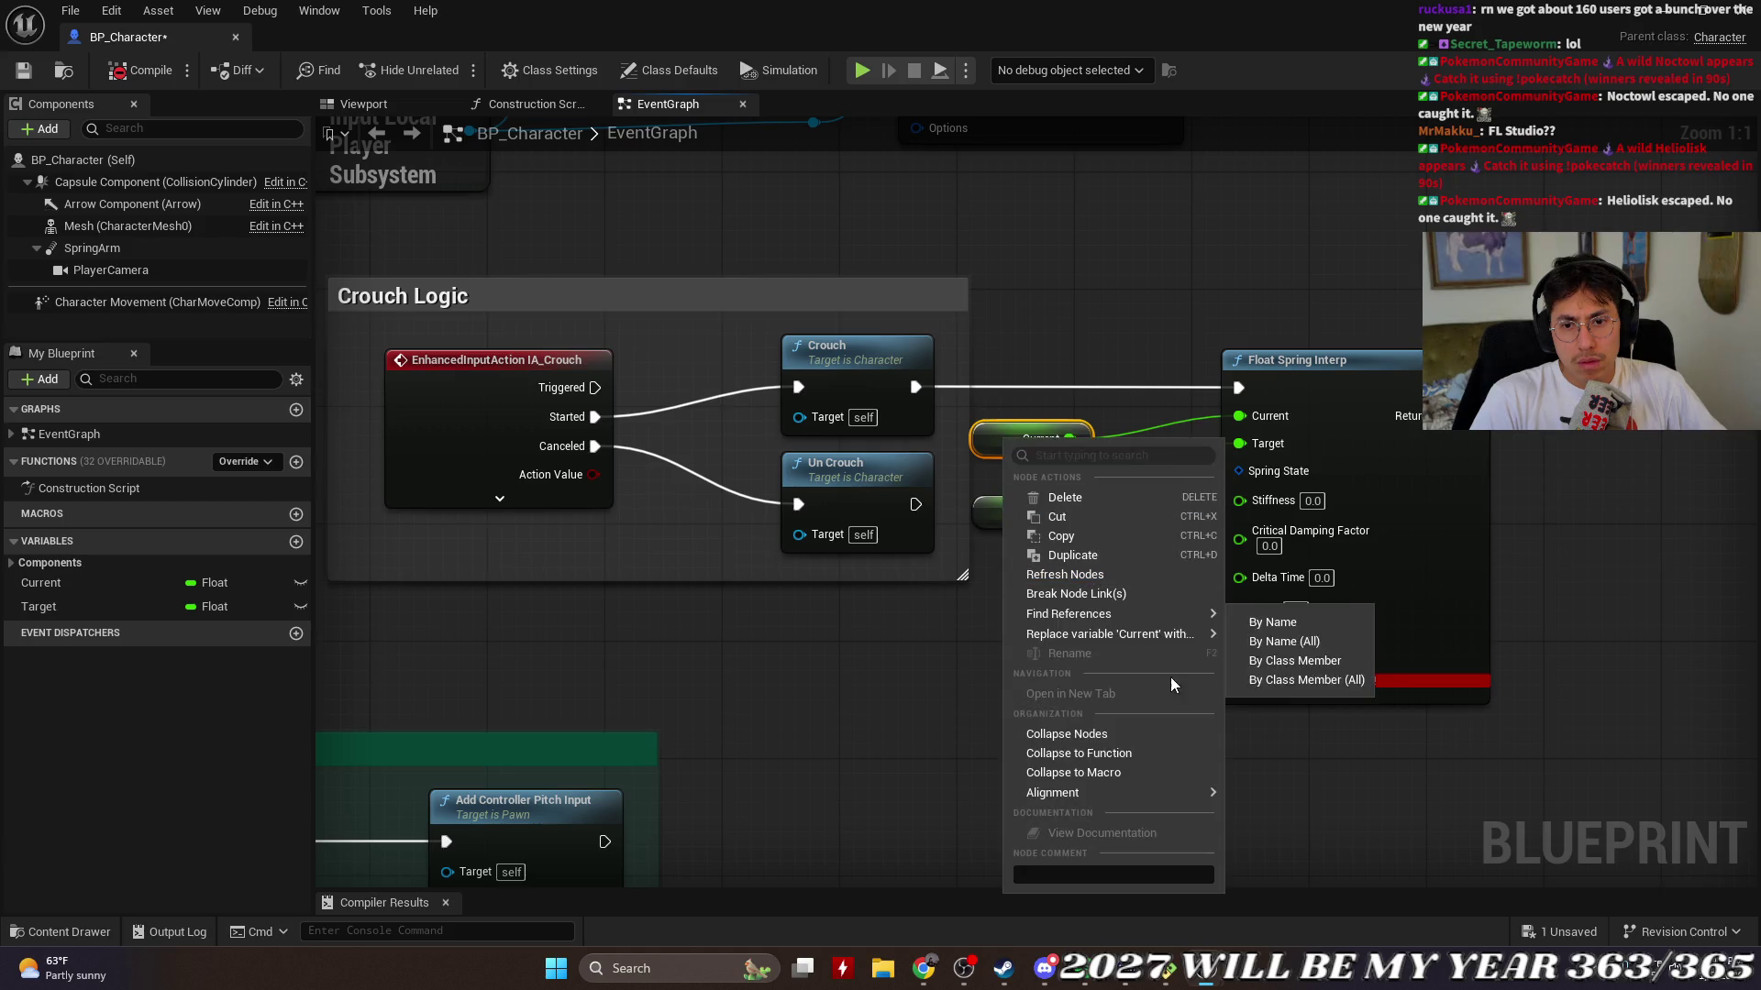
# Step: Delete the Current and Target getter nodes from the graph
pyautogui.click(1064, 497)
pyautogui.rightClick(1018, 511)
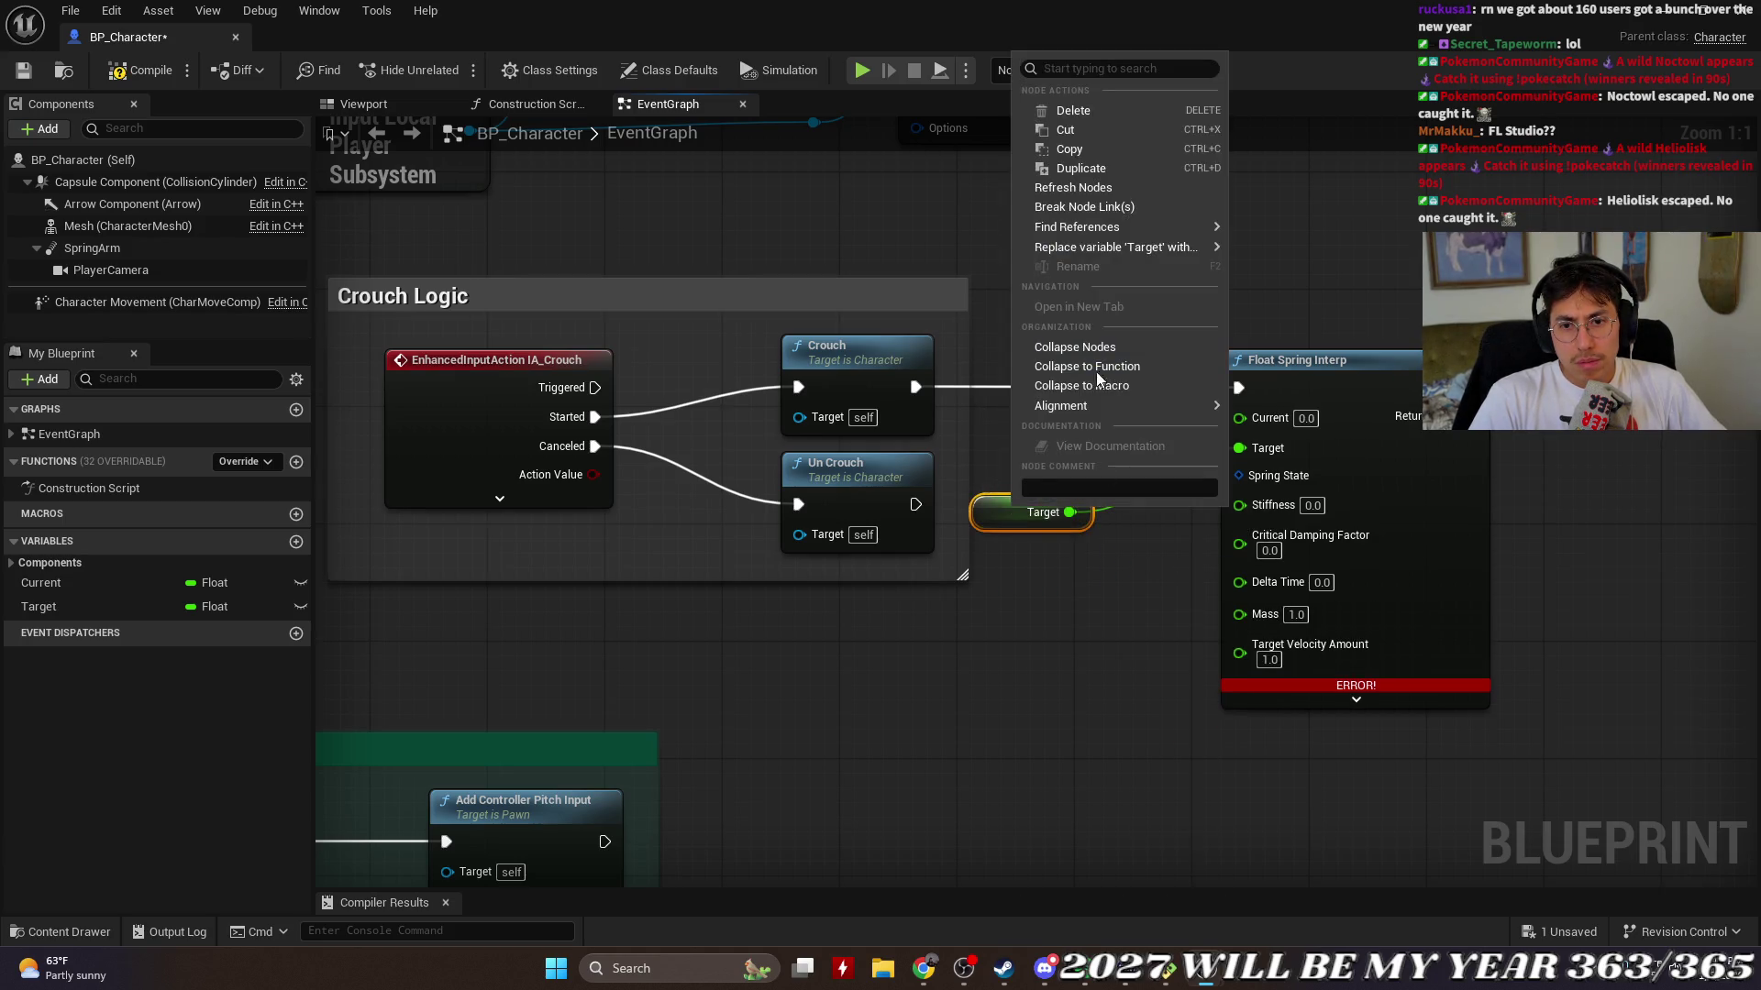
pyautogui.click(1071, 129)
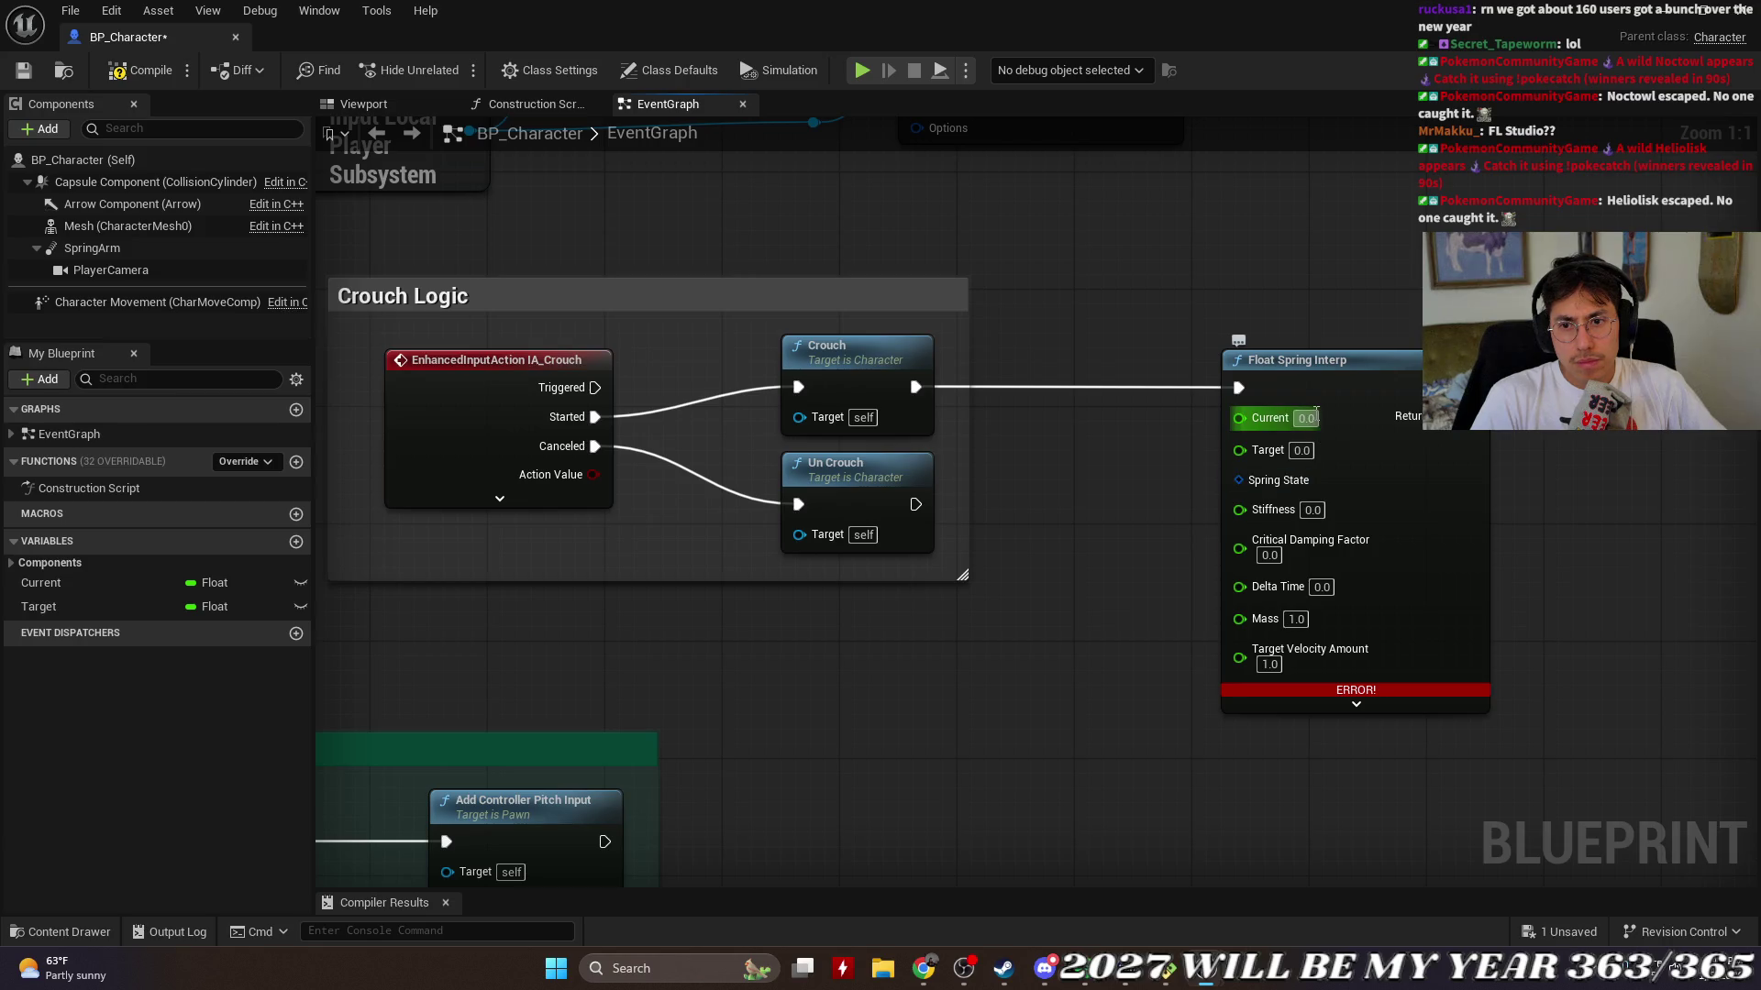
# Step: Promote the Float Spring Interp's Current pin to a new variable named StandingHeight_0
pyautogui.rightClick(1238, 418)
pyautogui.click(1284, 463)
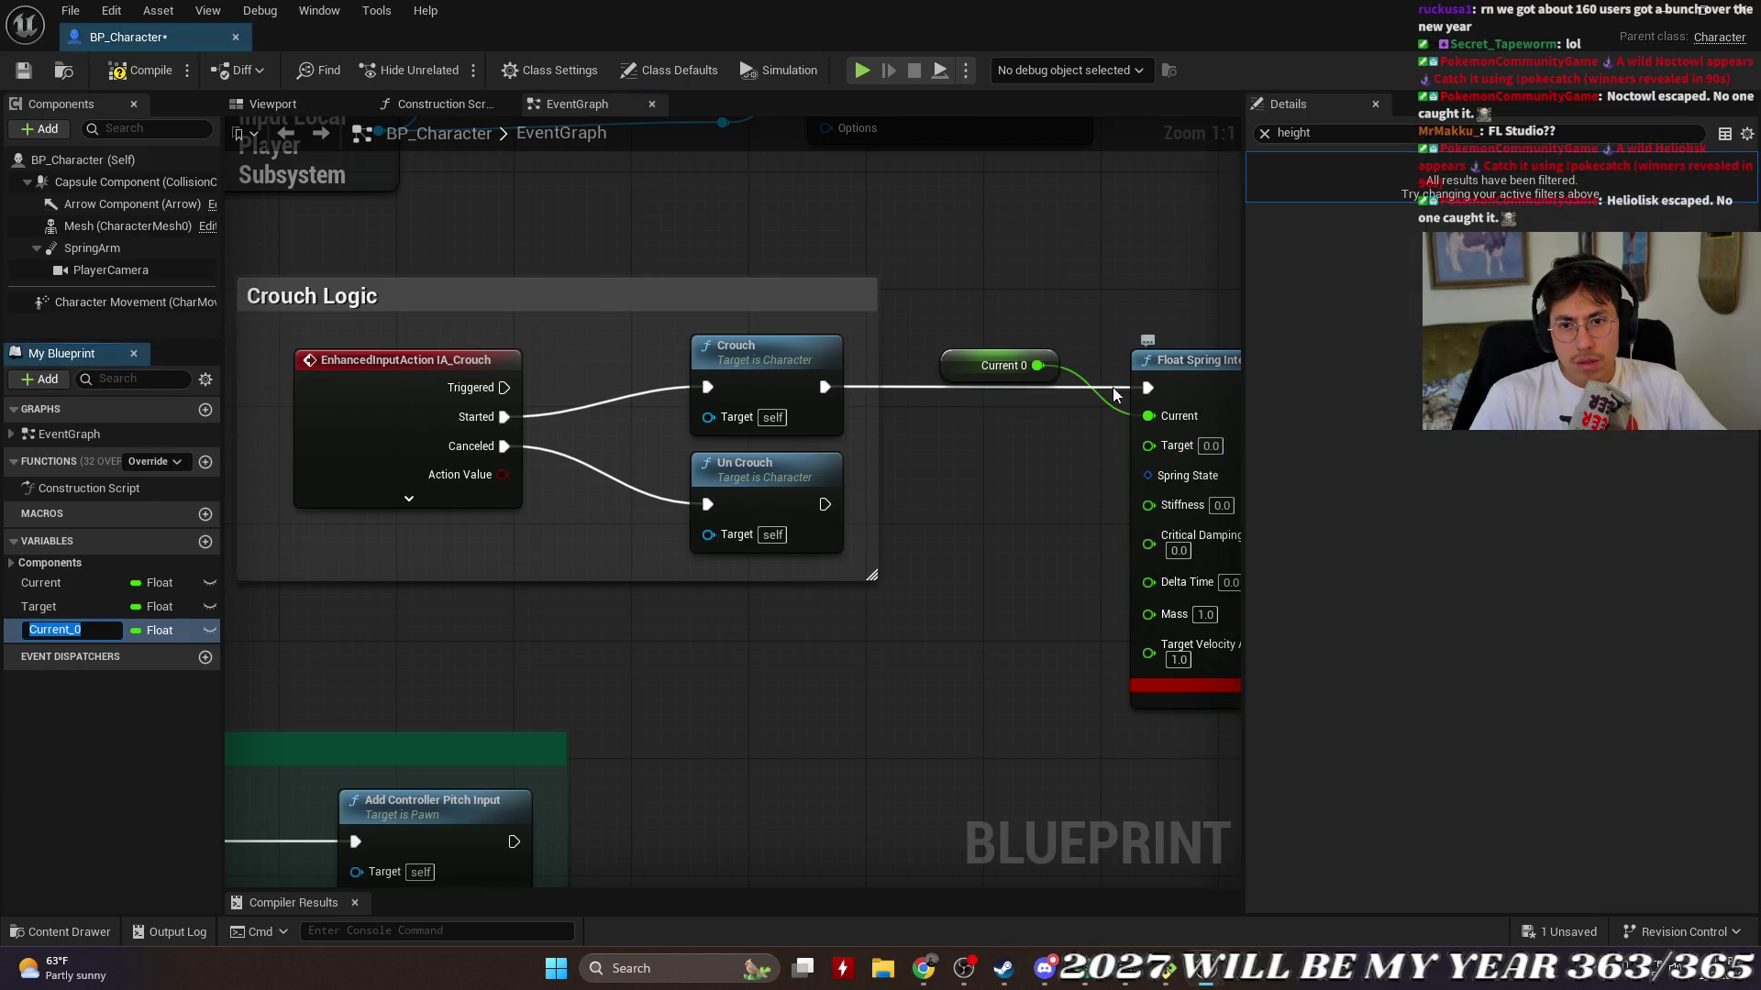
pyautogui.click(1330, 133)
pyautogui.write('crouch')
pyautogui.click(1264, 133)
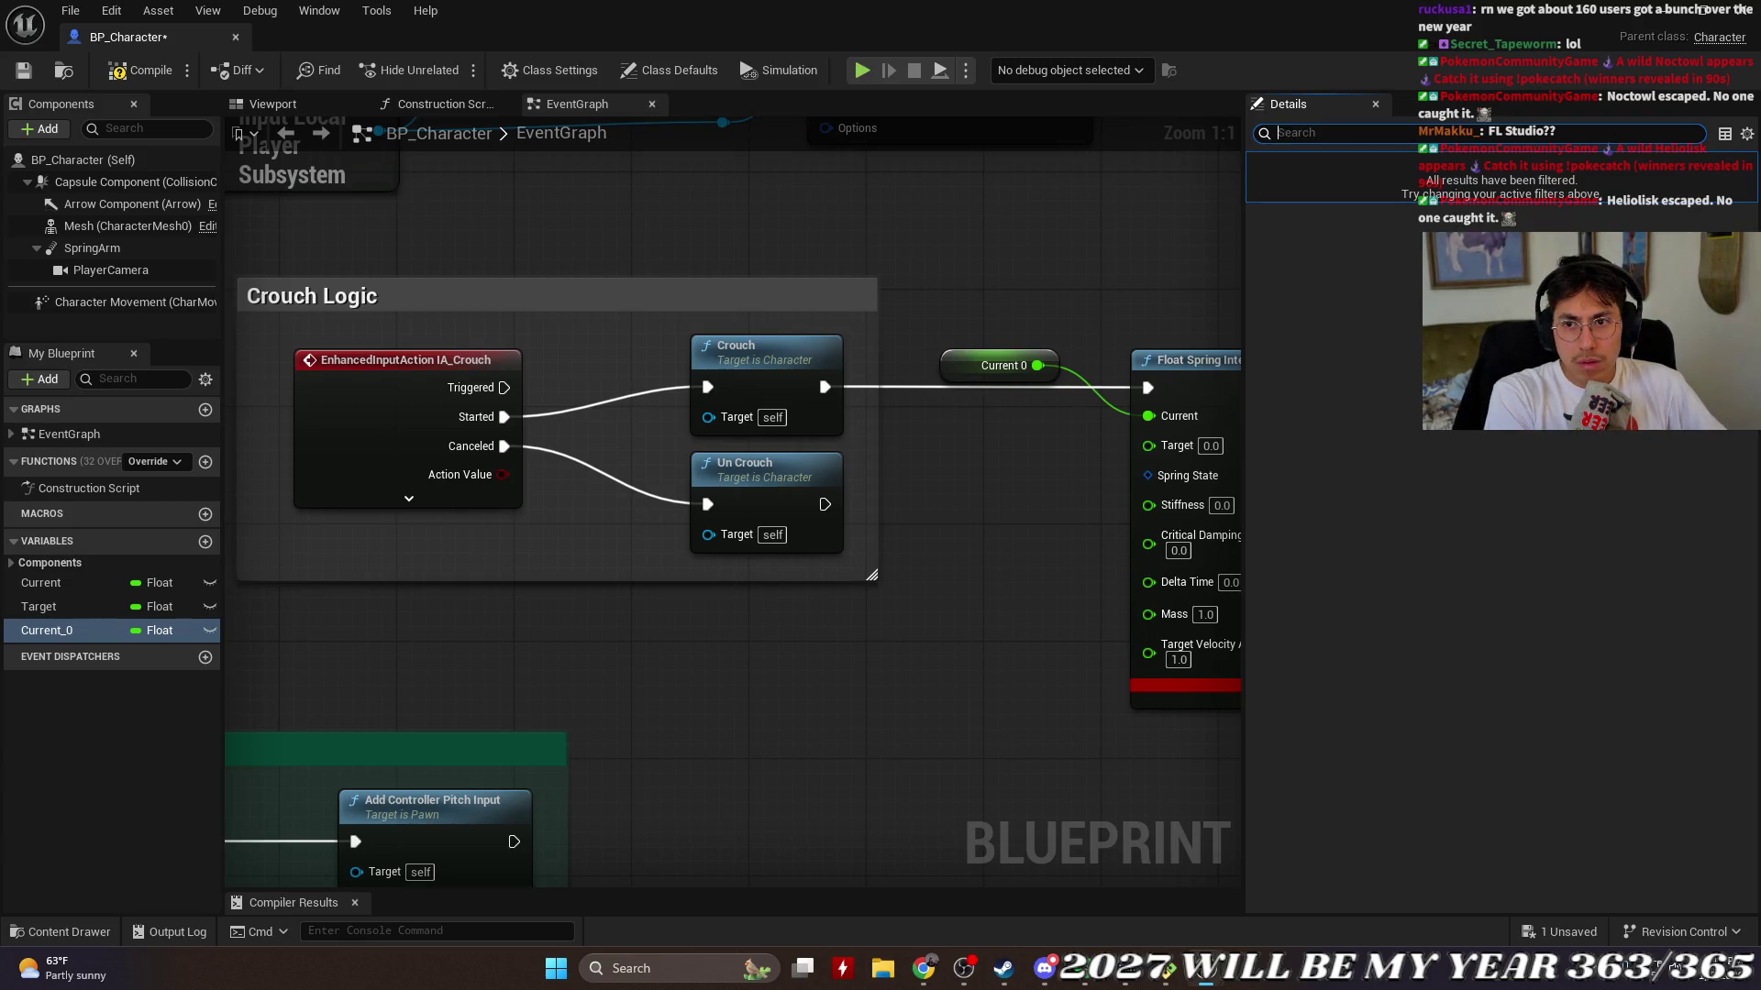
pyautogui.click(1269, 163)
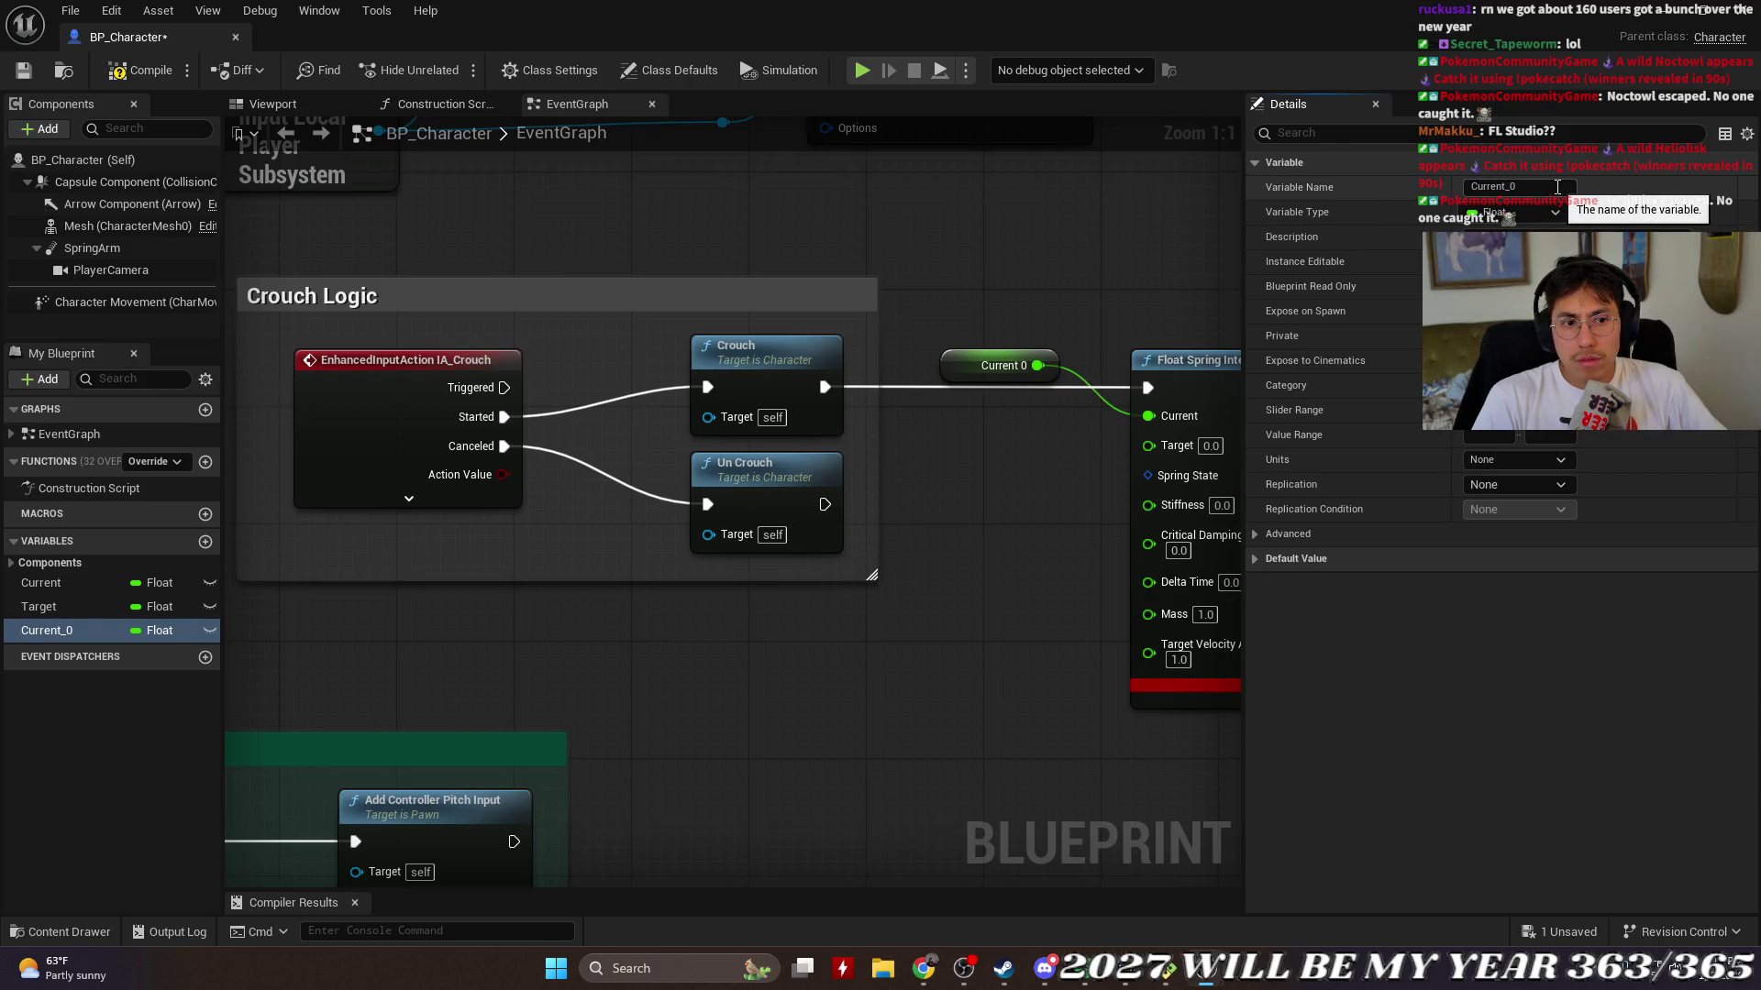
pyautogui.moveTo(1397, 184); pyautogui.dragTo(1348, 190)
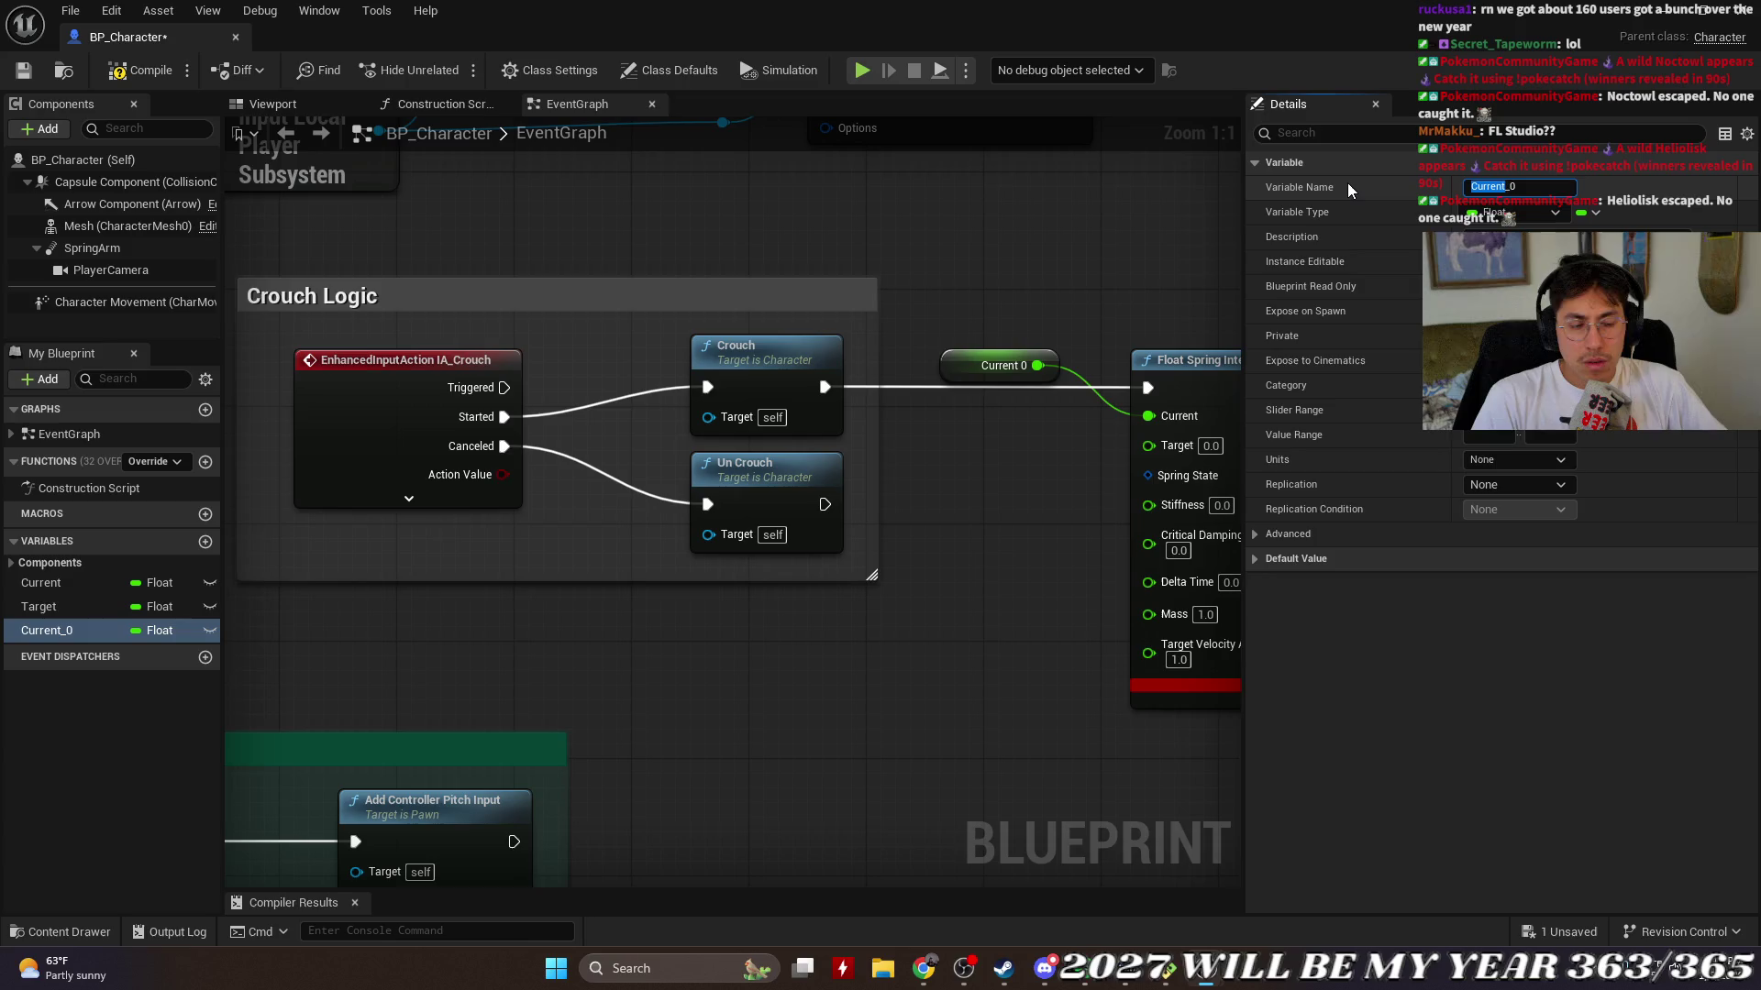
pyautogui.write('Sta')
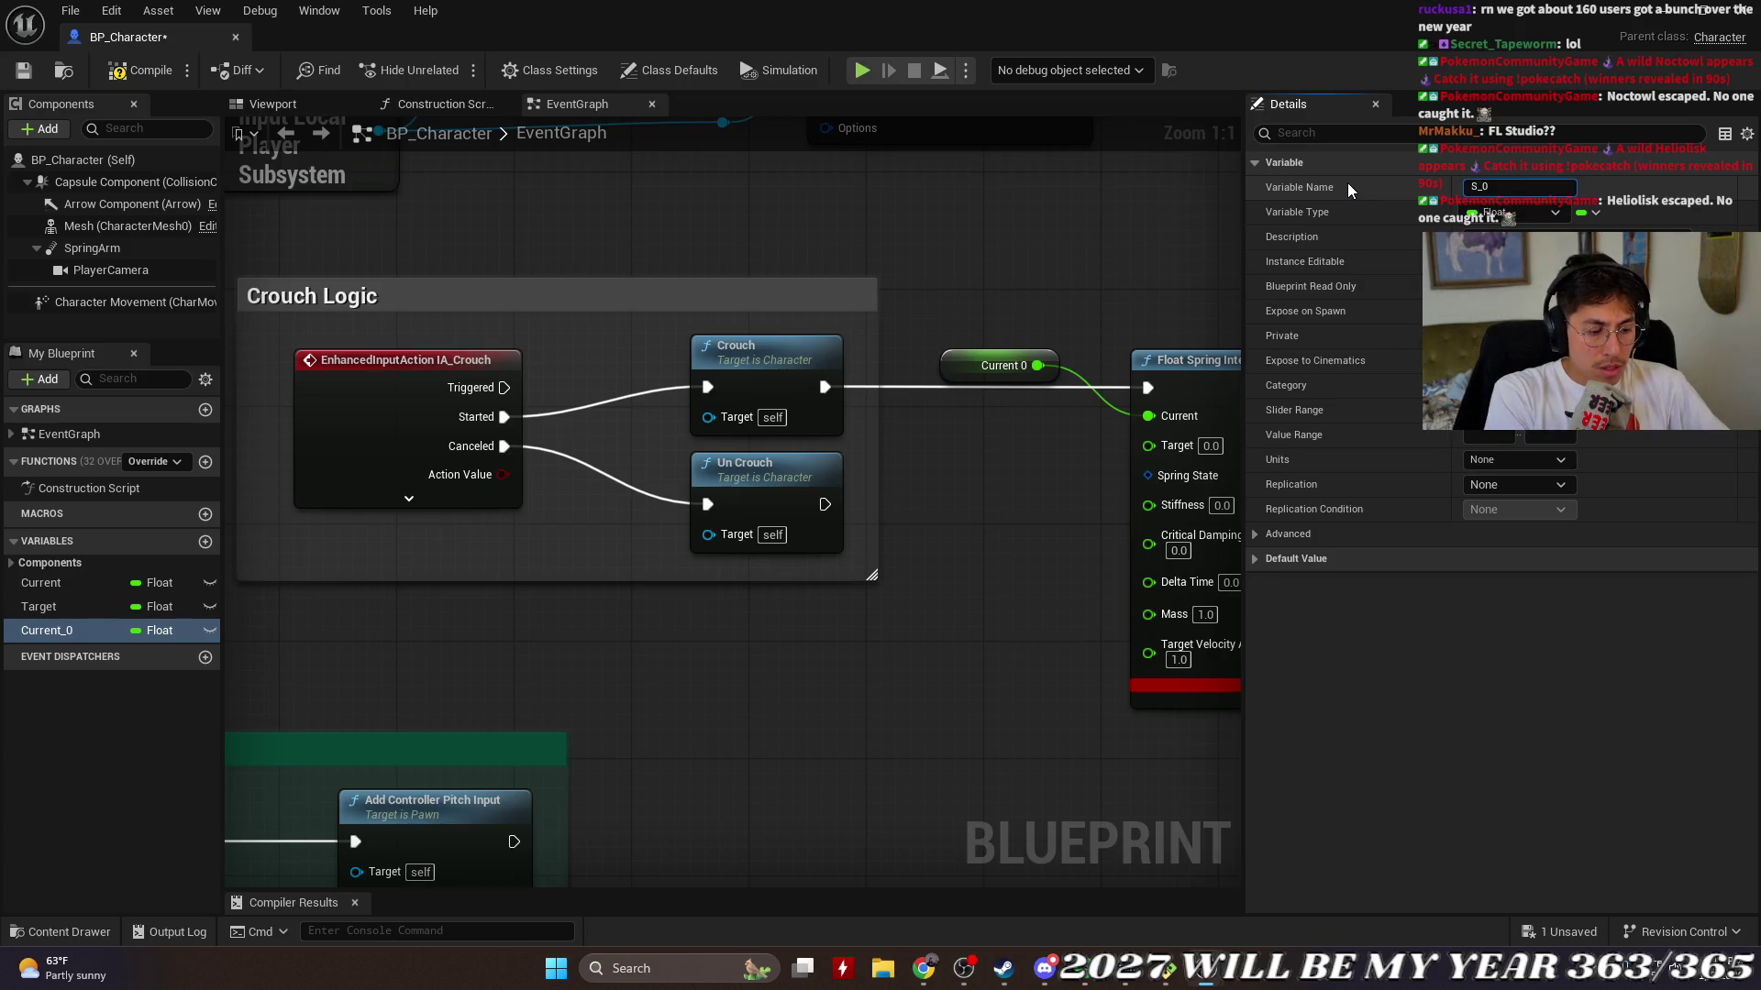
pyautogui.write('ndingHeight')
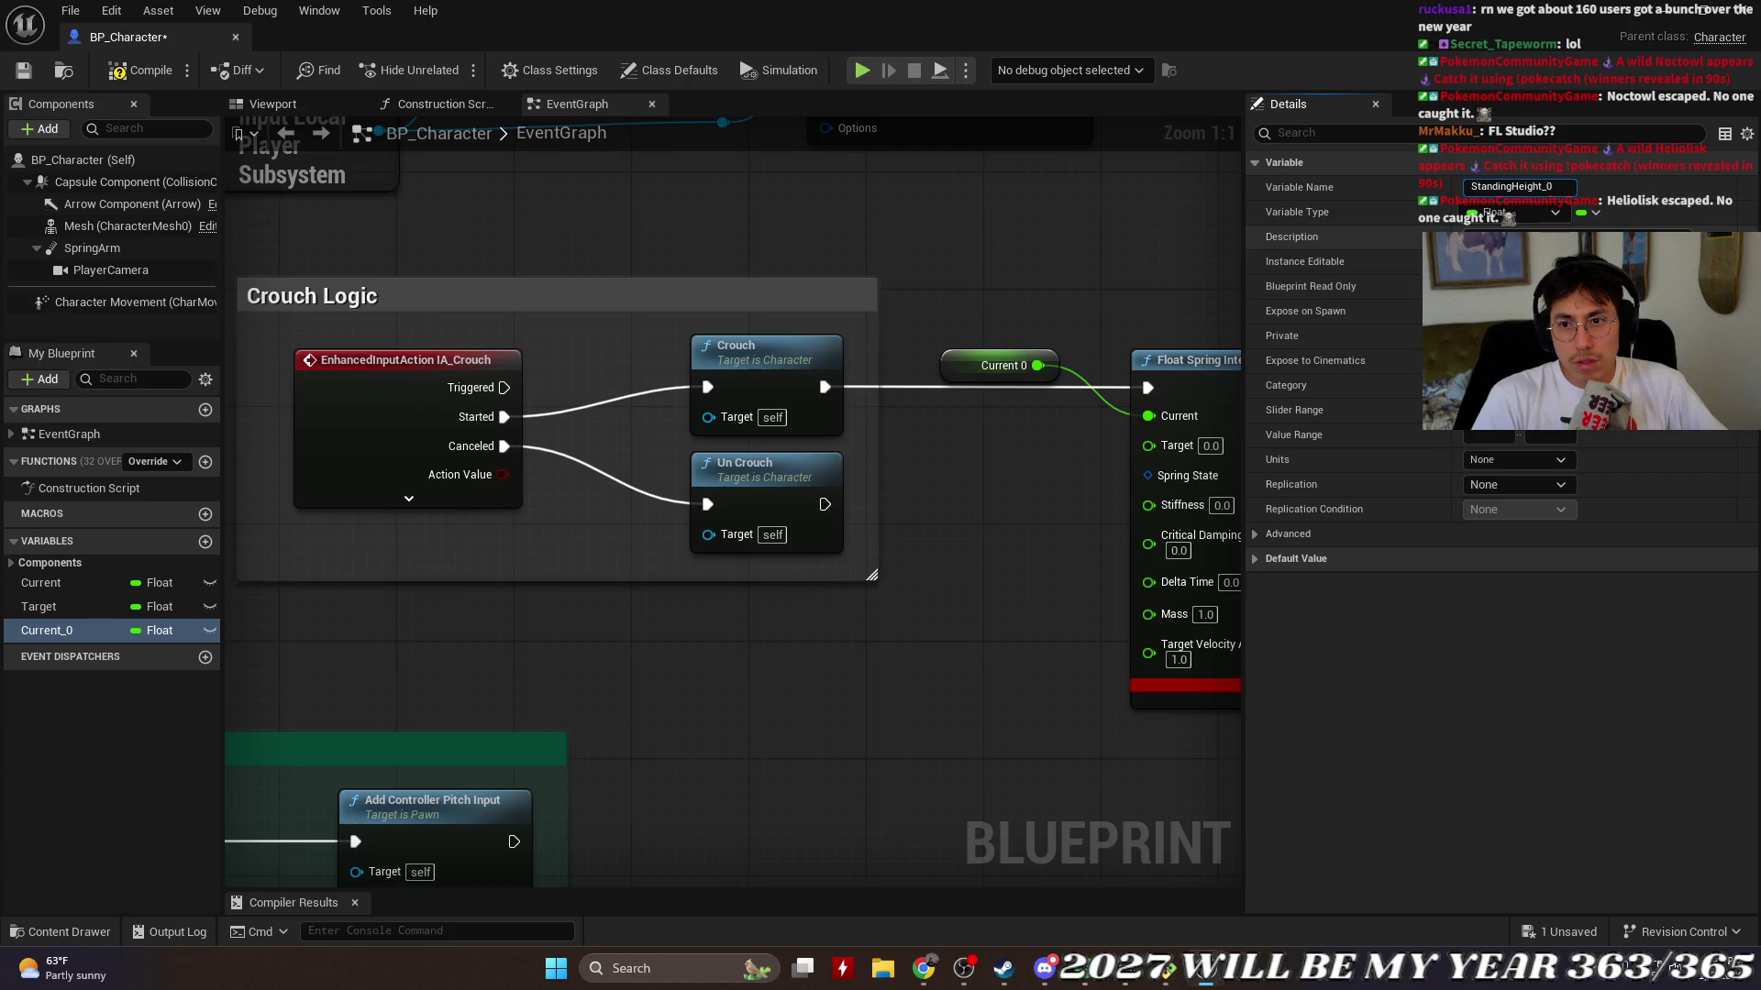
pyautogui.click(1470, 652)
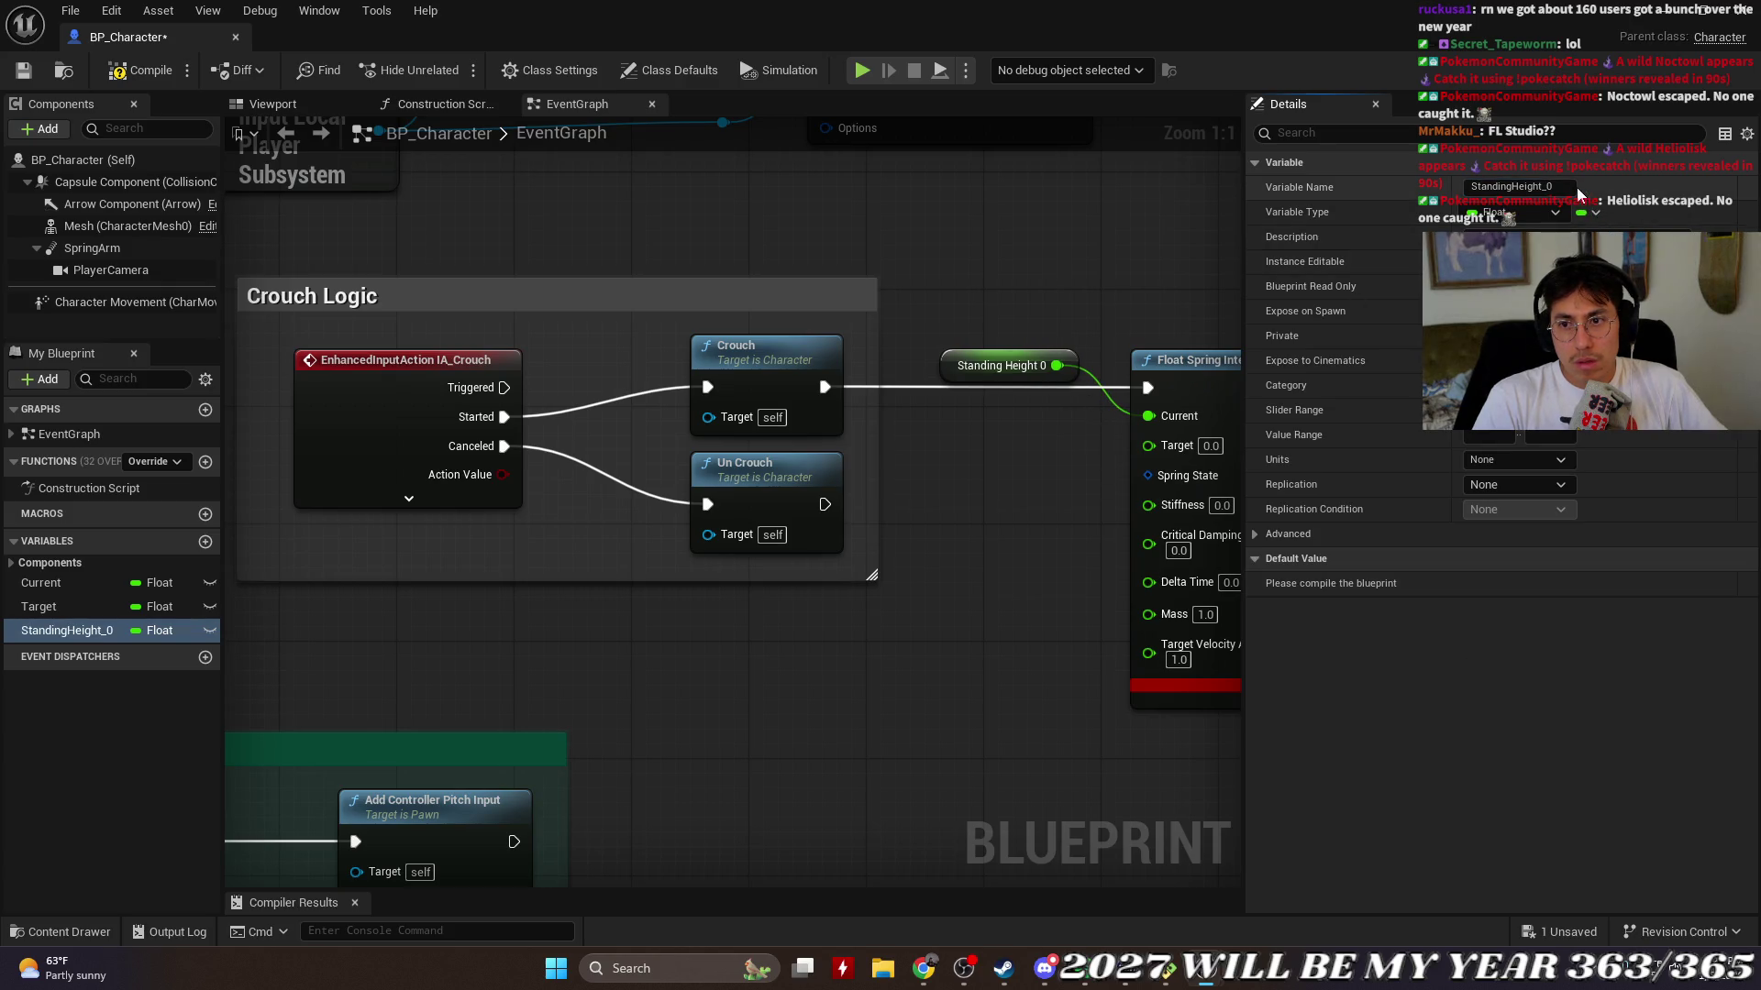
# Step: Rename the variable to StandingHeight and move its getter near Un Crouch
pyautogui.press('BackSpace')
pyautogui.press('BackSpace')
pyautogui.press('Return')
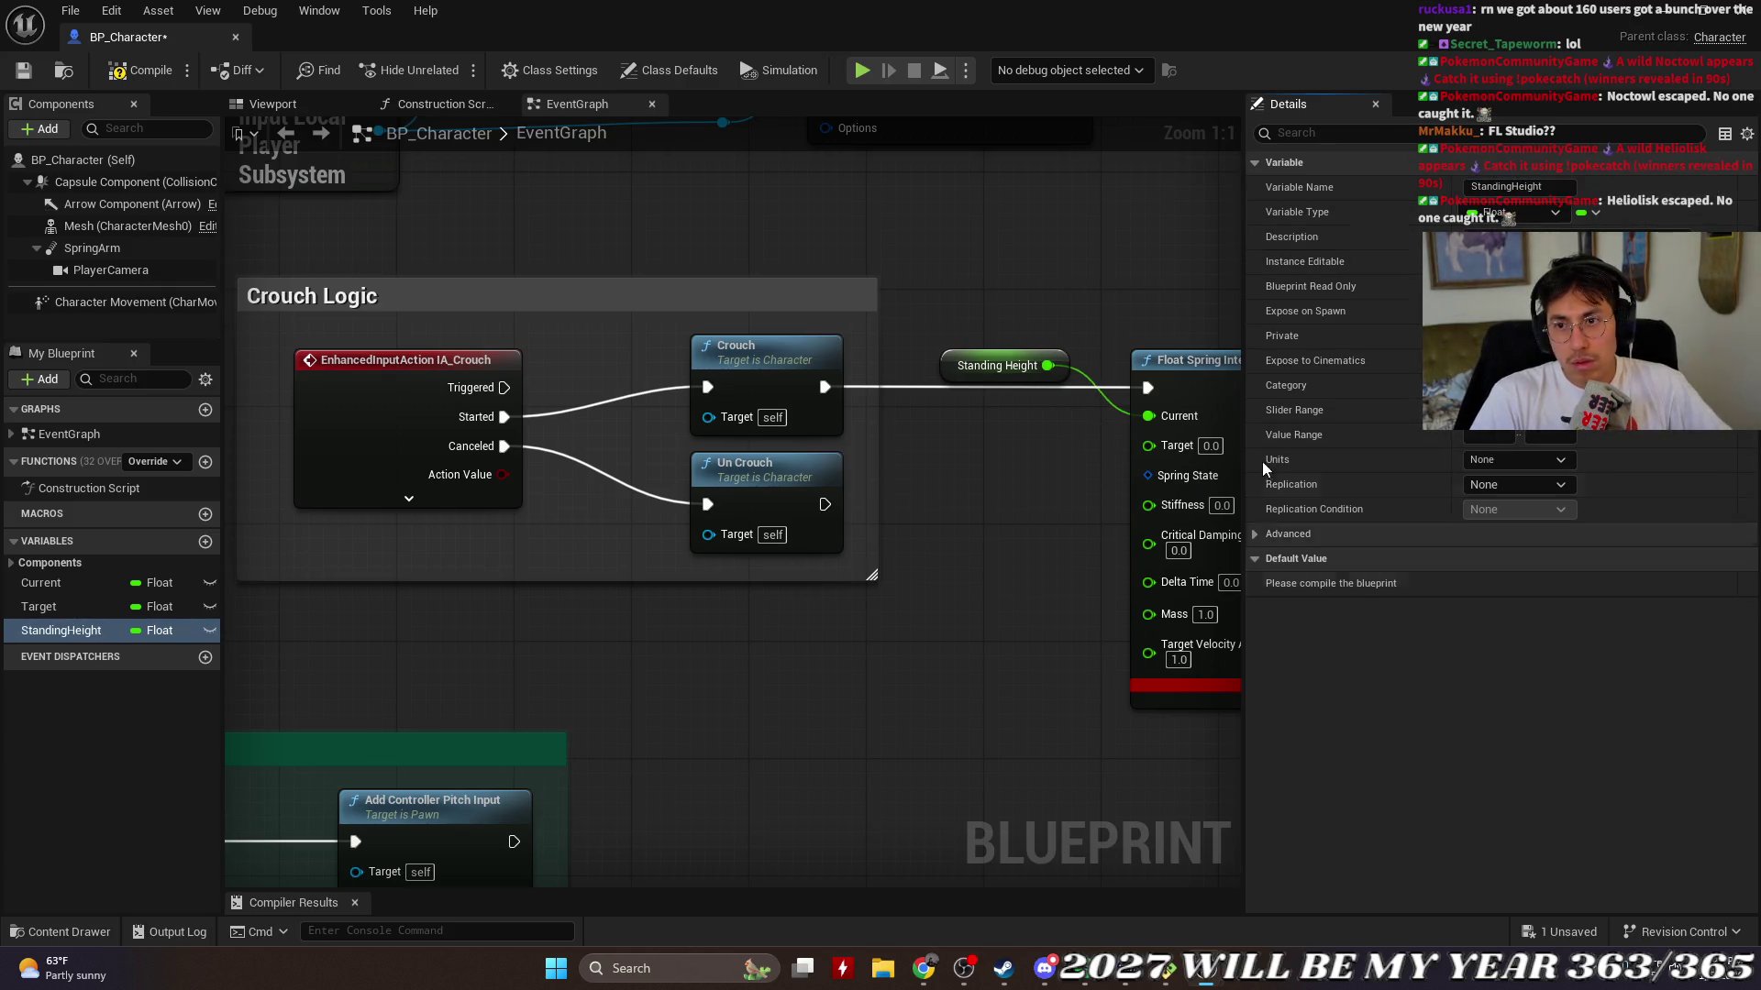
pyautogui.moveTo(1014, 365); pyautogui.dragTo(955, 468)
# Step: Set StandingHeight's units to Centimeters, toggle the Advanced section, and close its properties
pyautogui.click(1521, 459)
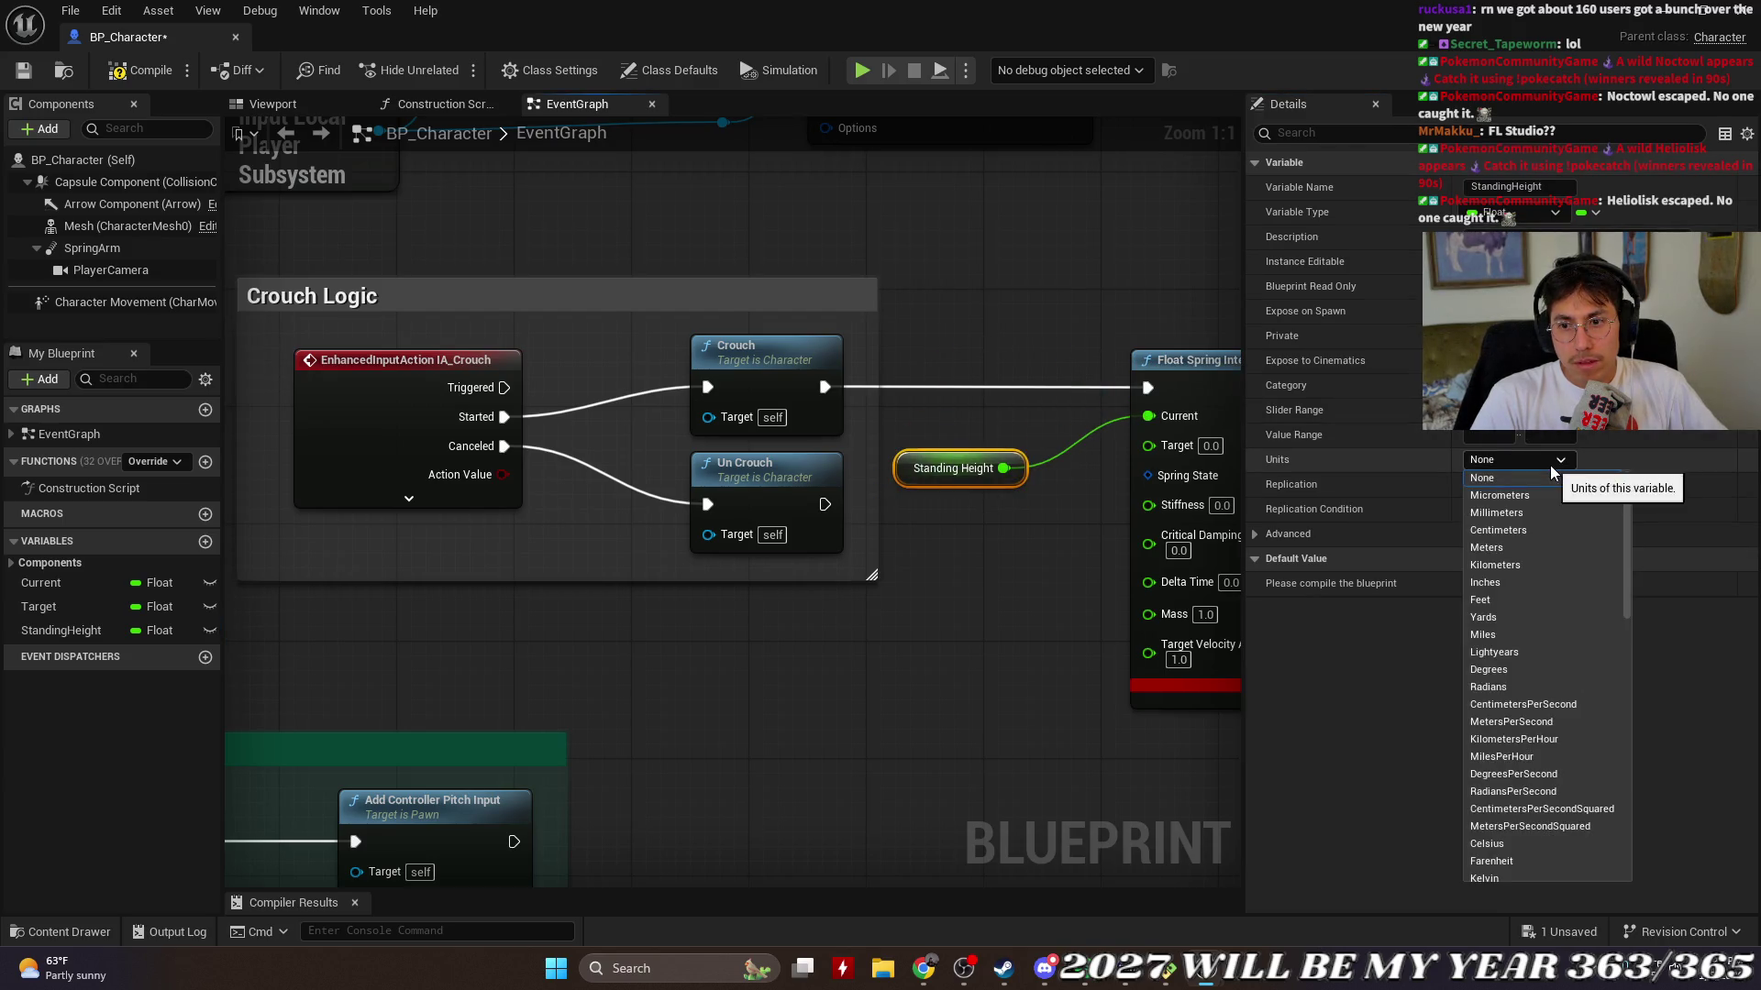
pyautogui.click(1529, 530)
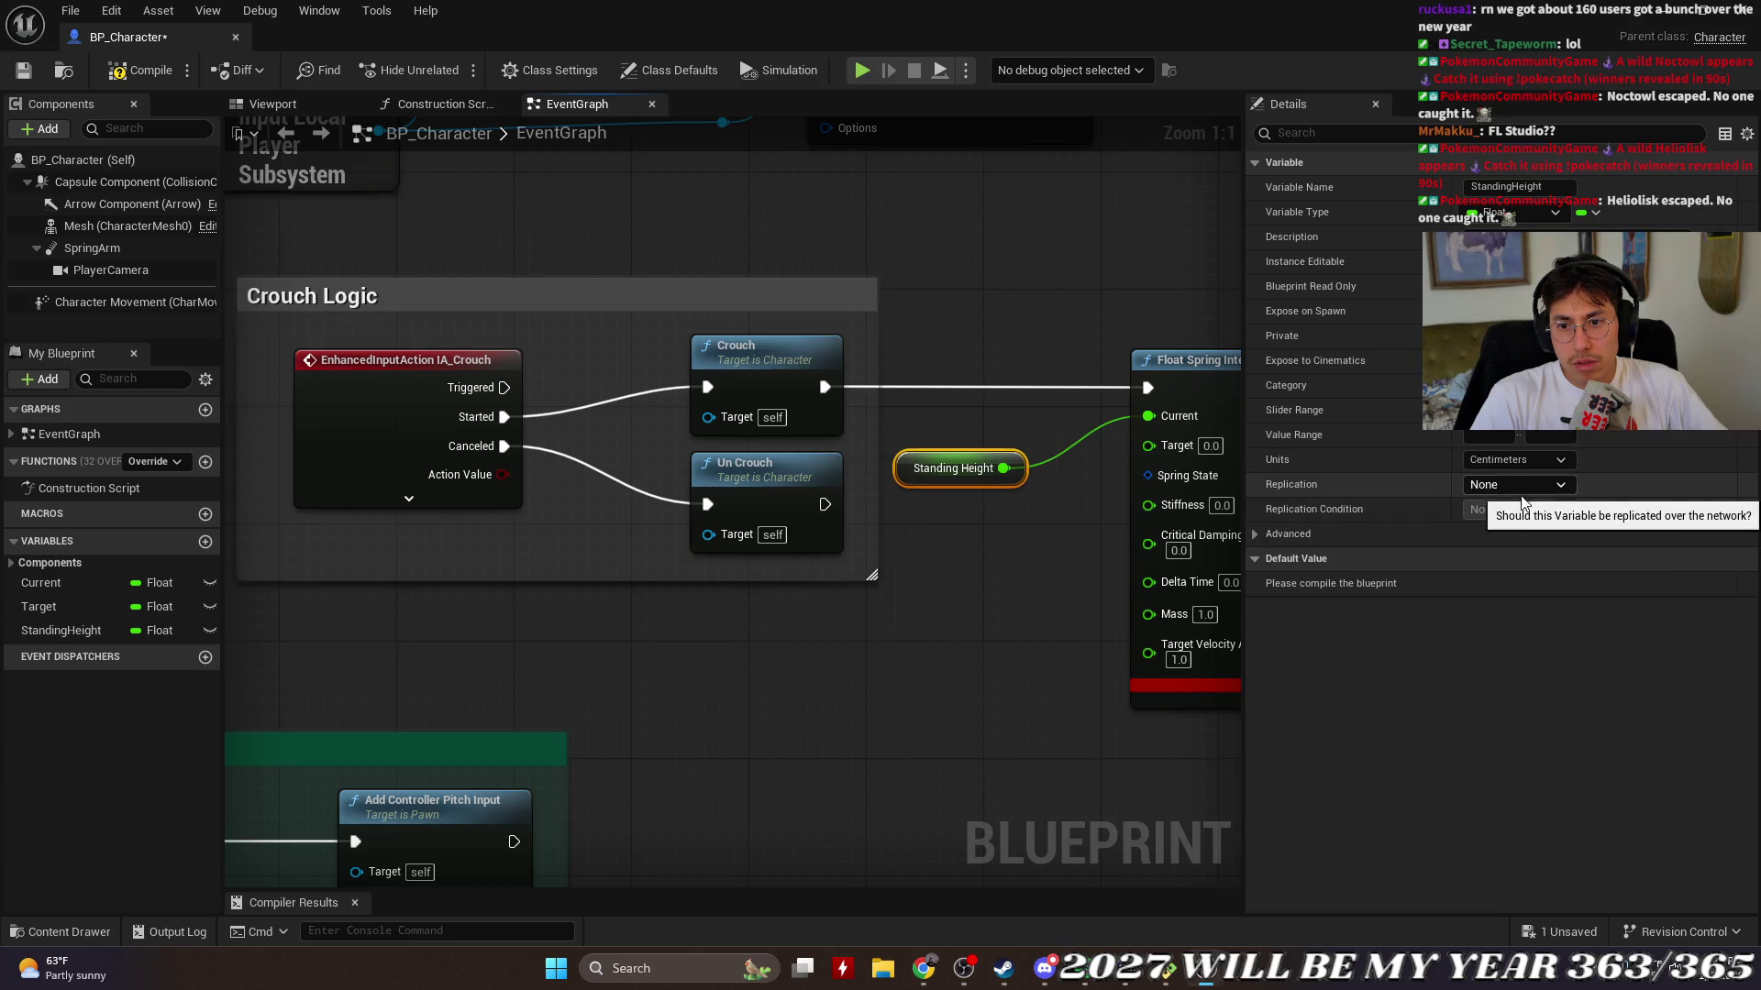
pyautogui.click(1256, 534)
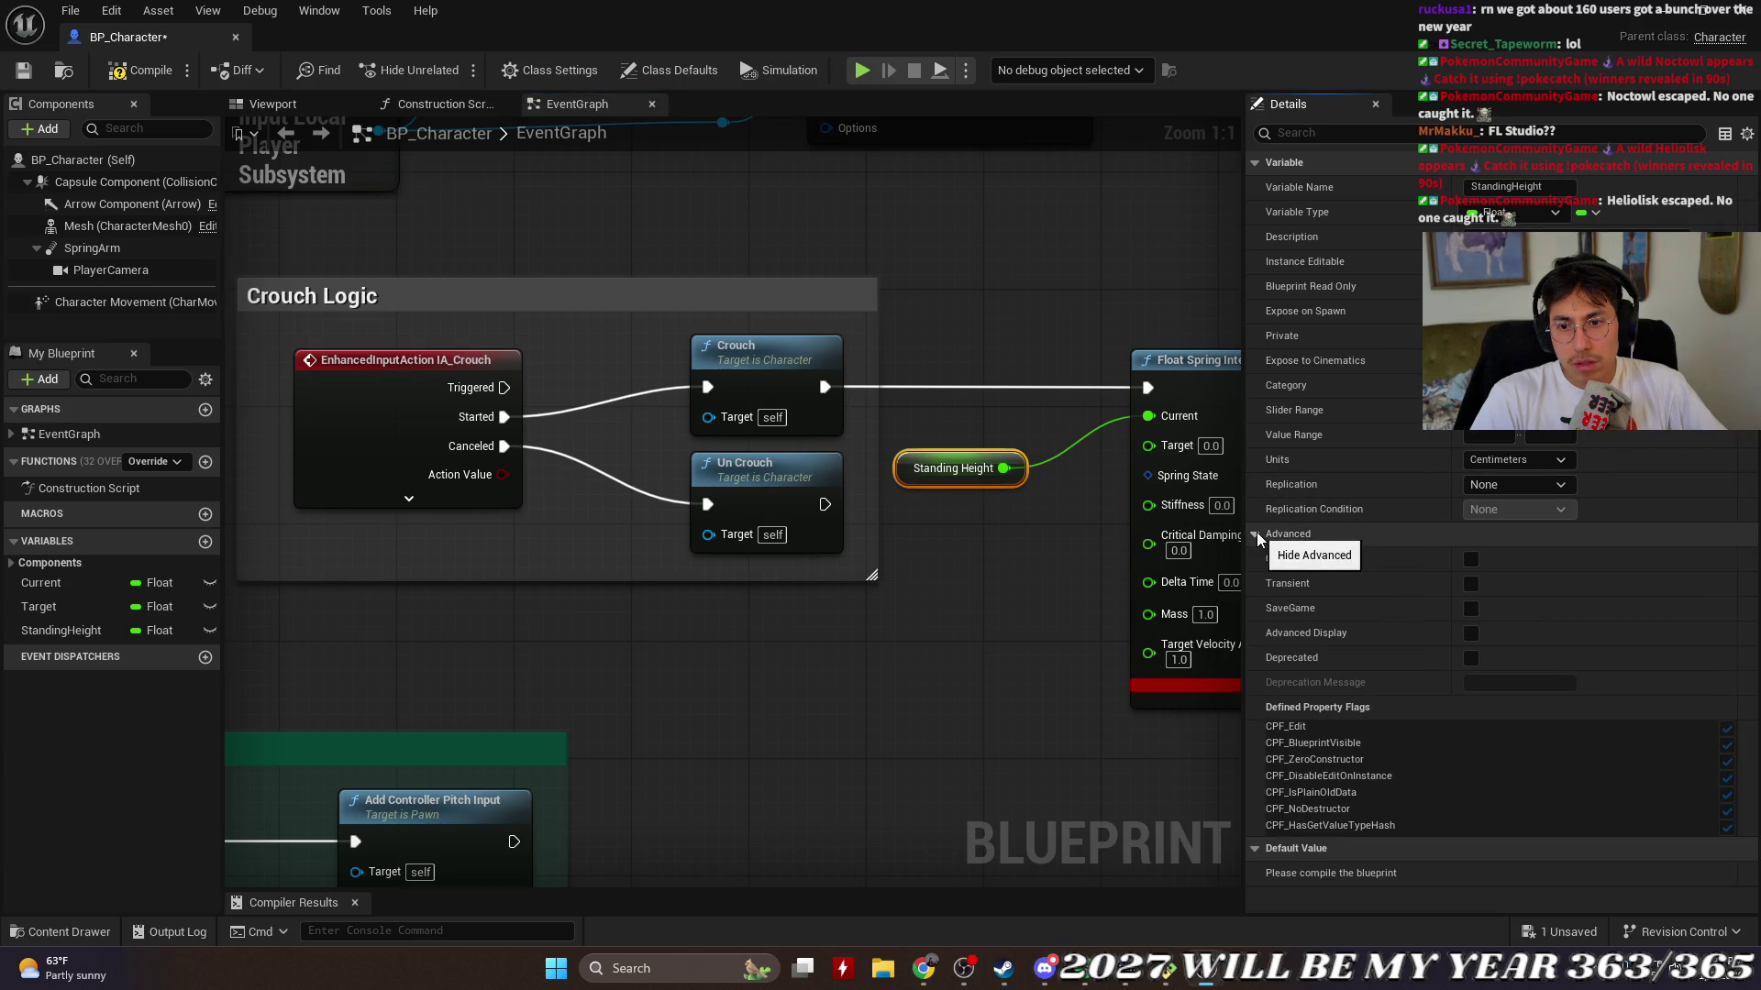
pyautogui.click(1256, 535)
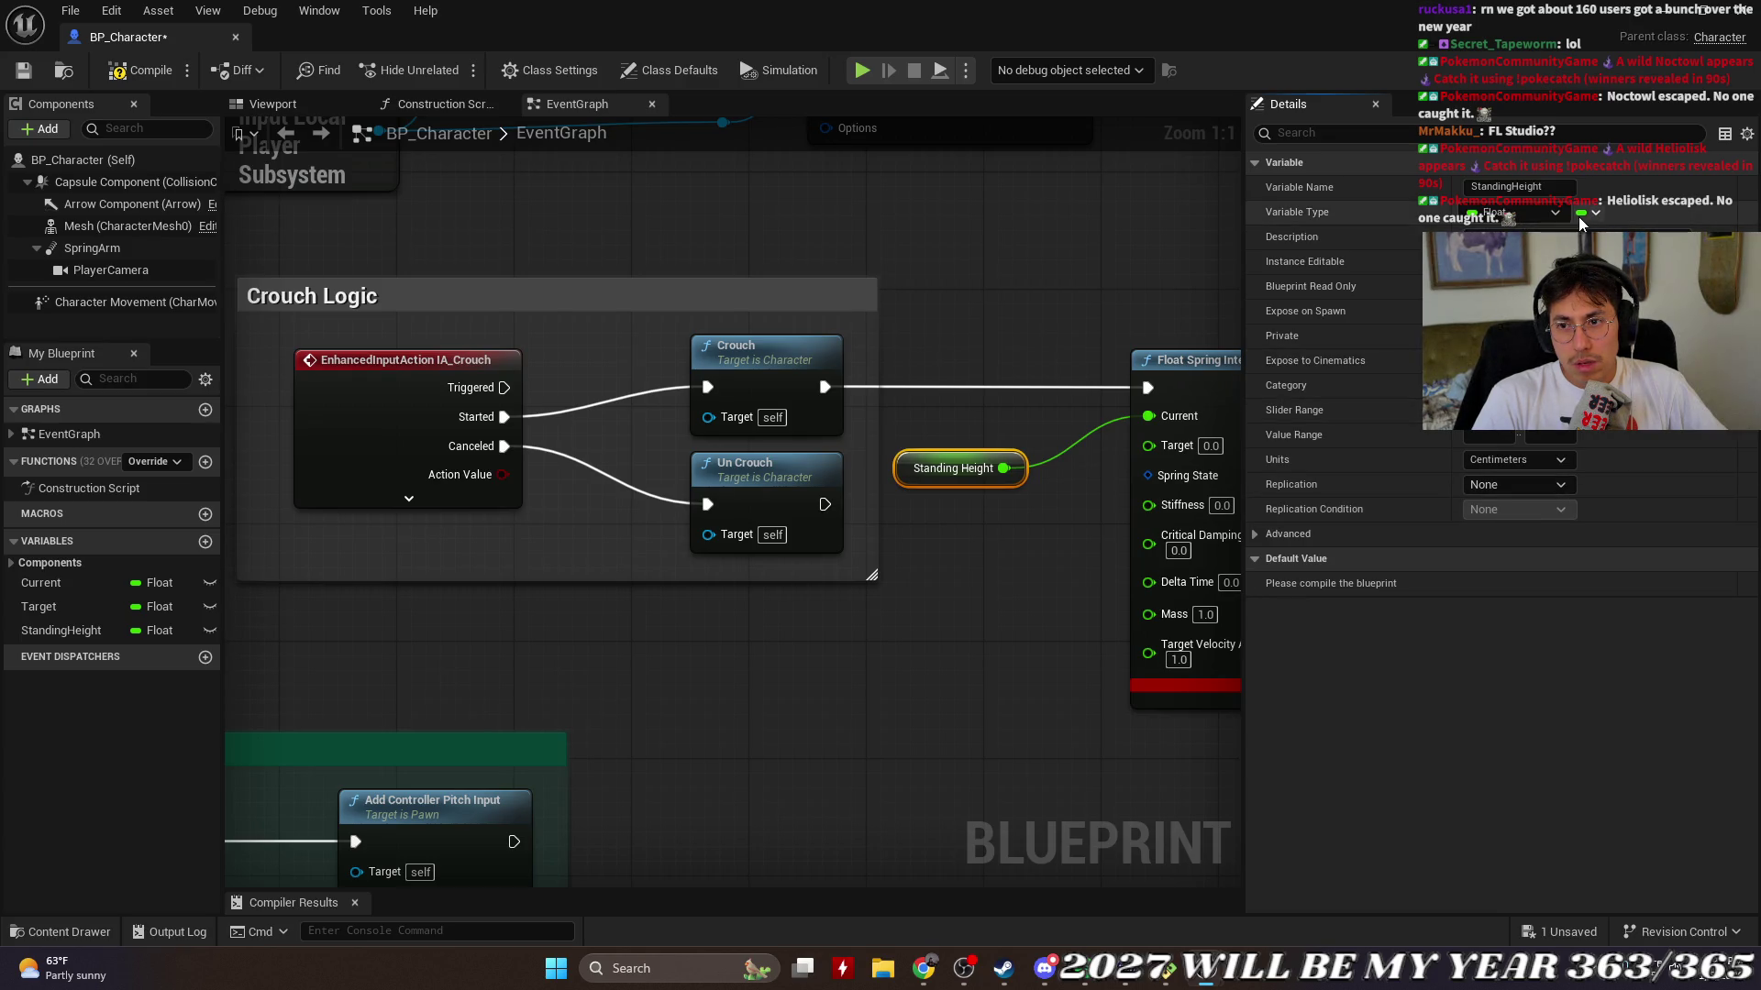
pyautogui.click(1256, 537)
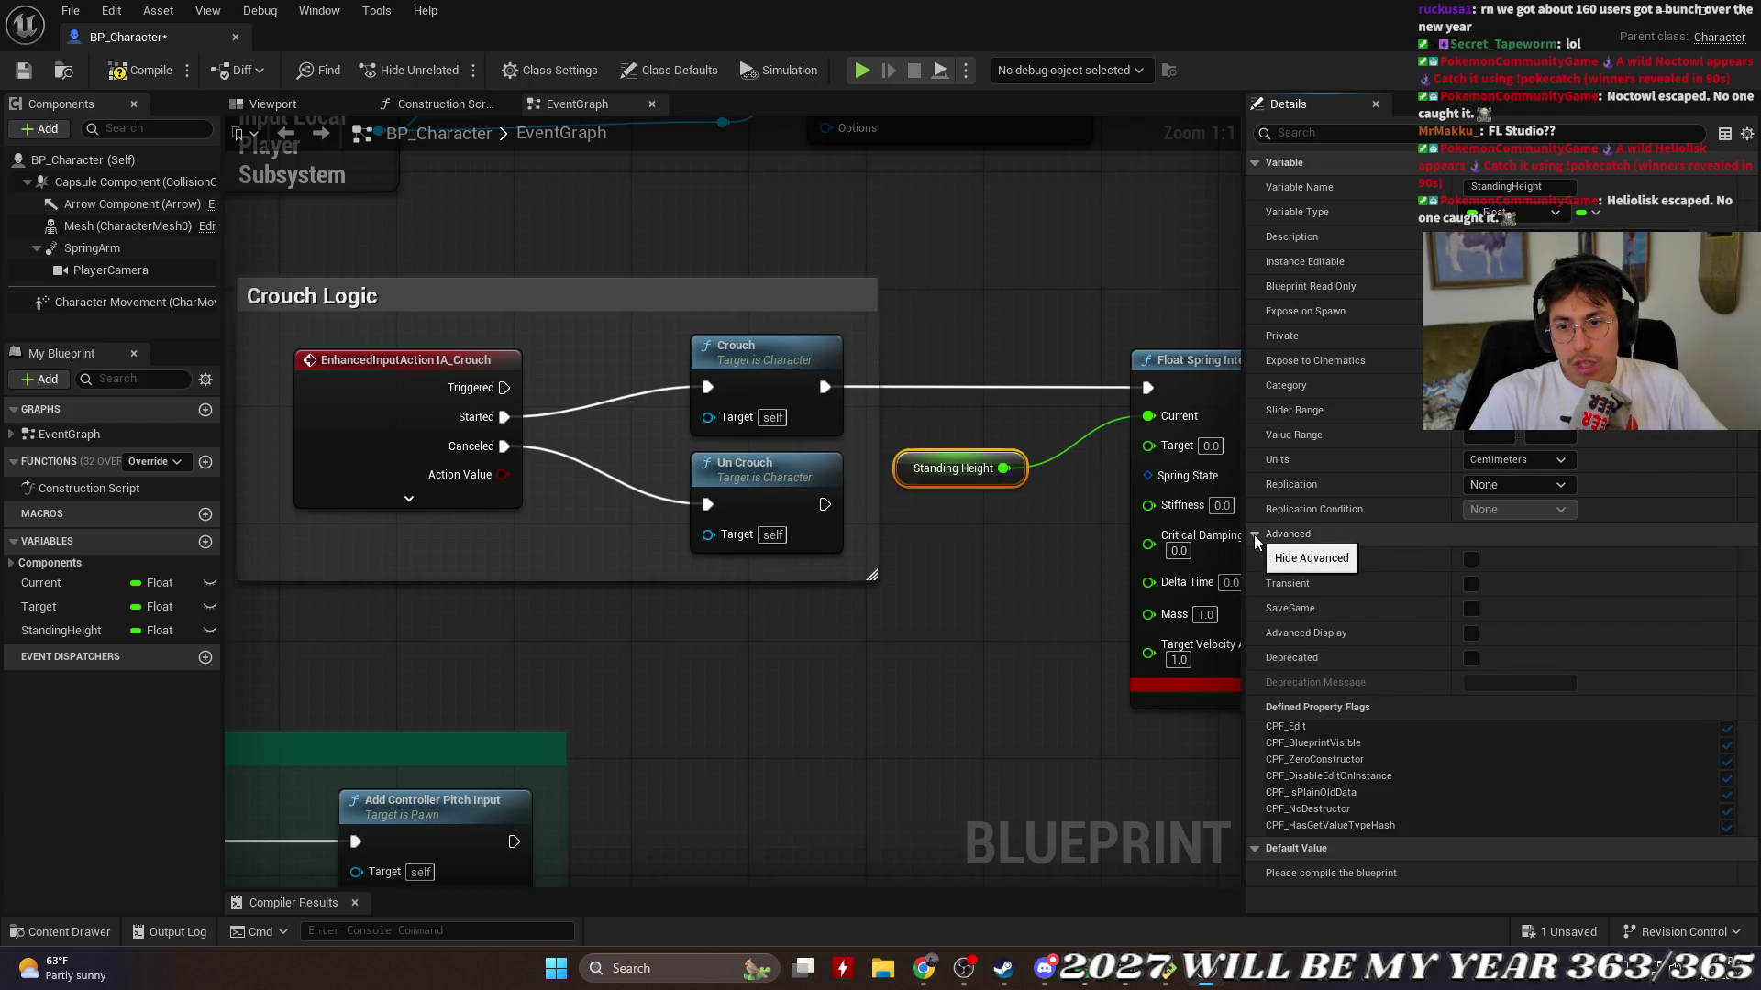
pyautogui.click(1255, 536)
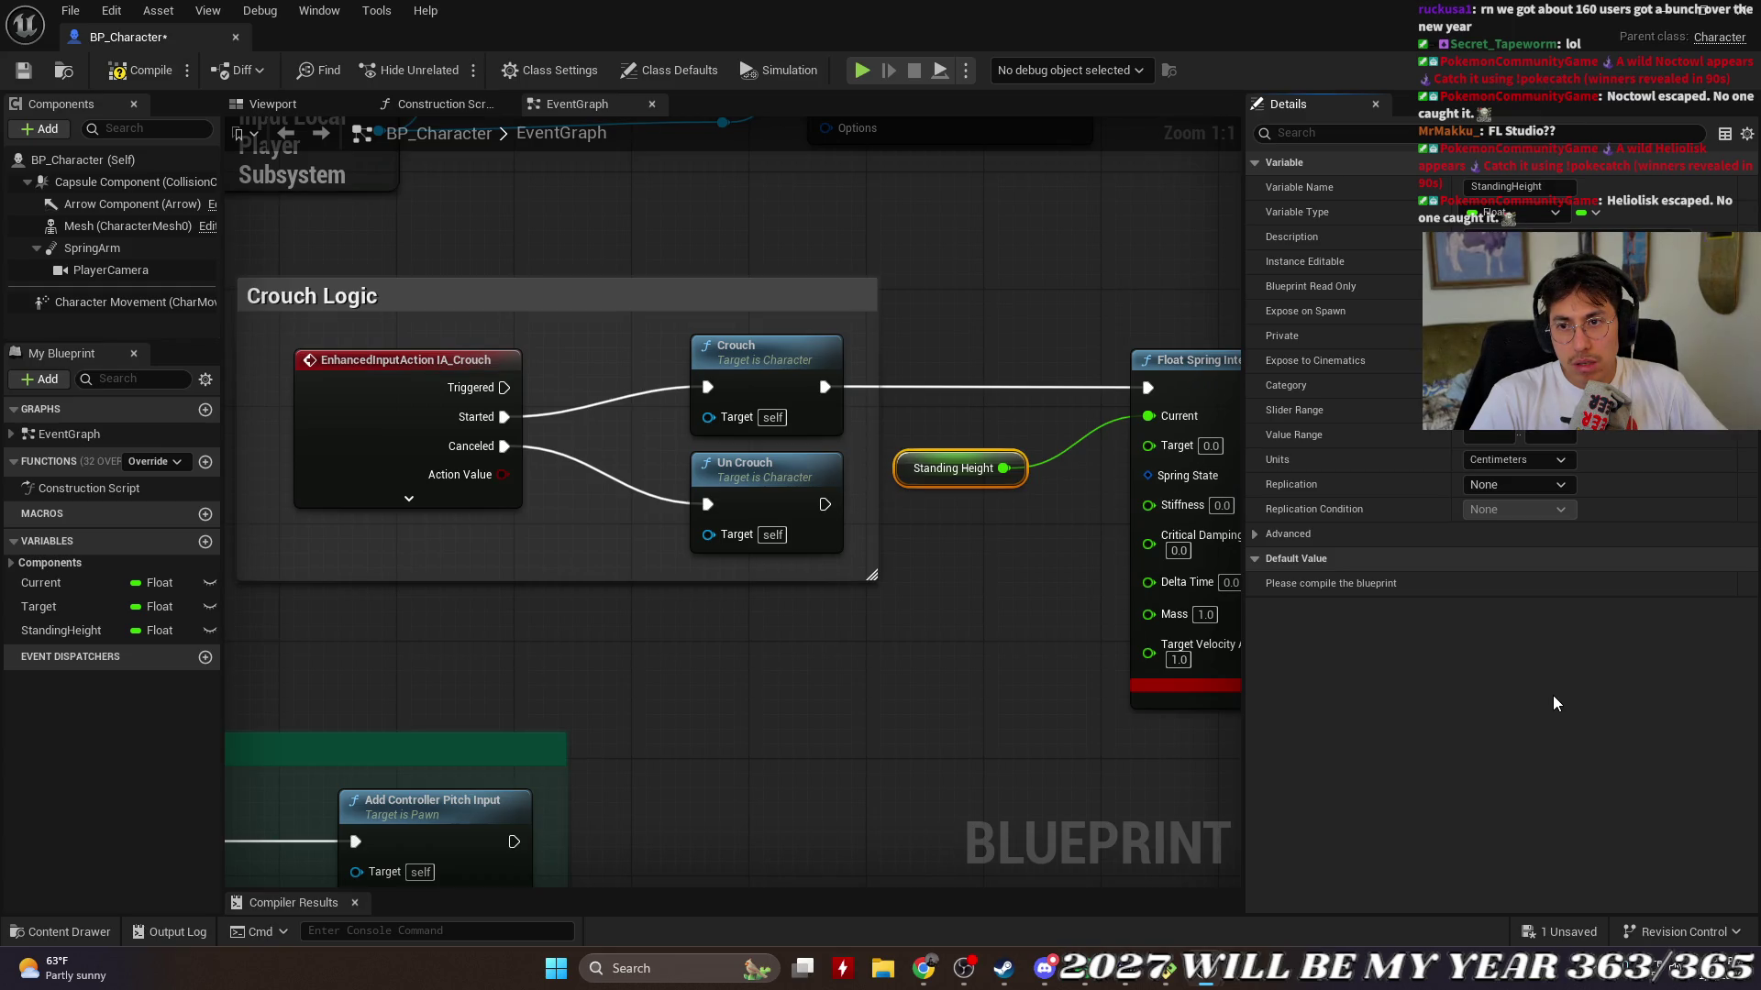
pyautogui.click(1375, 107)
# Step: Delete the Standing Height getter and Float Spring Interp nodes from the graph
pyautogui.rightClick(1080, 463)
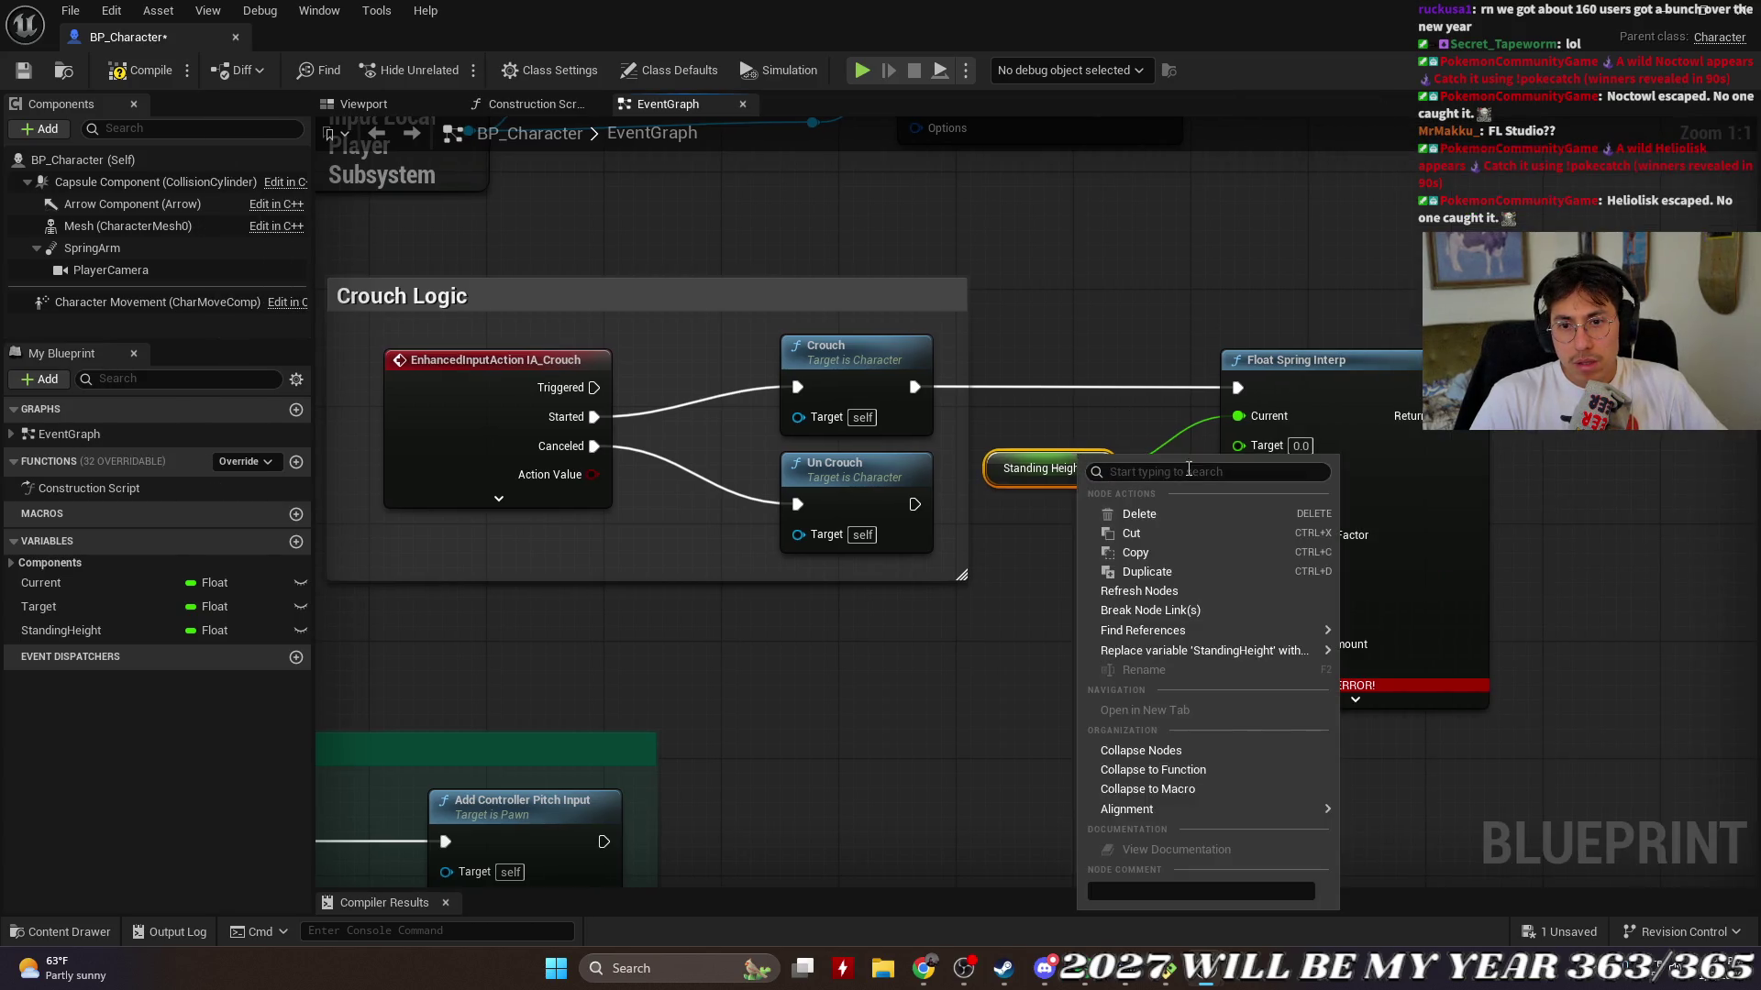
pyautogui.click(1185, 515)
pyautogui.rightClick(1325, 392)
pyautogui.click(1412, 419)
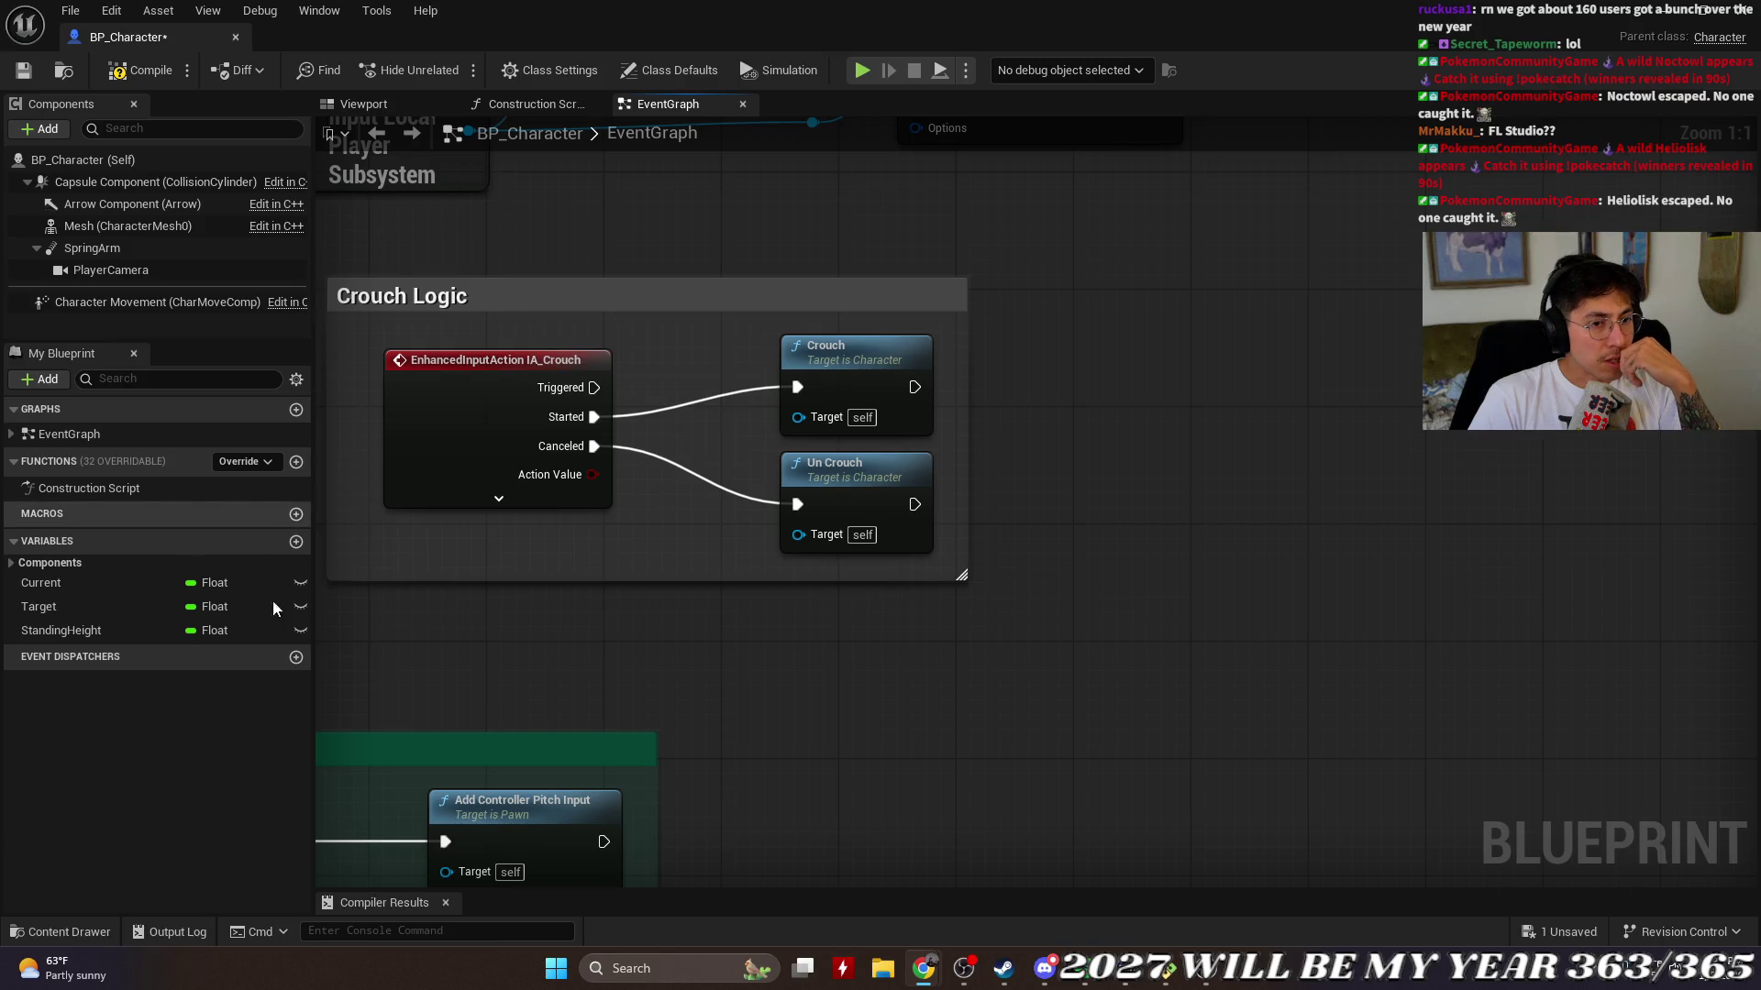
# Step: Delete the Current and StandingHeight variables from the Variables list
pyautogui.rightClick(114, 583)
pyautogui.click(202, 741)
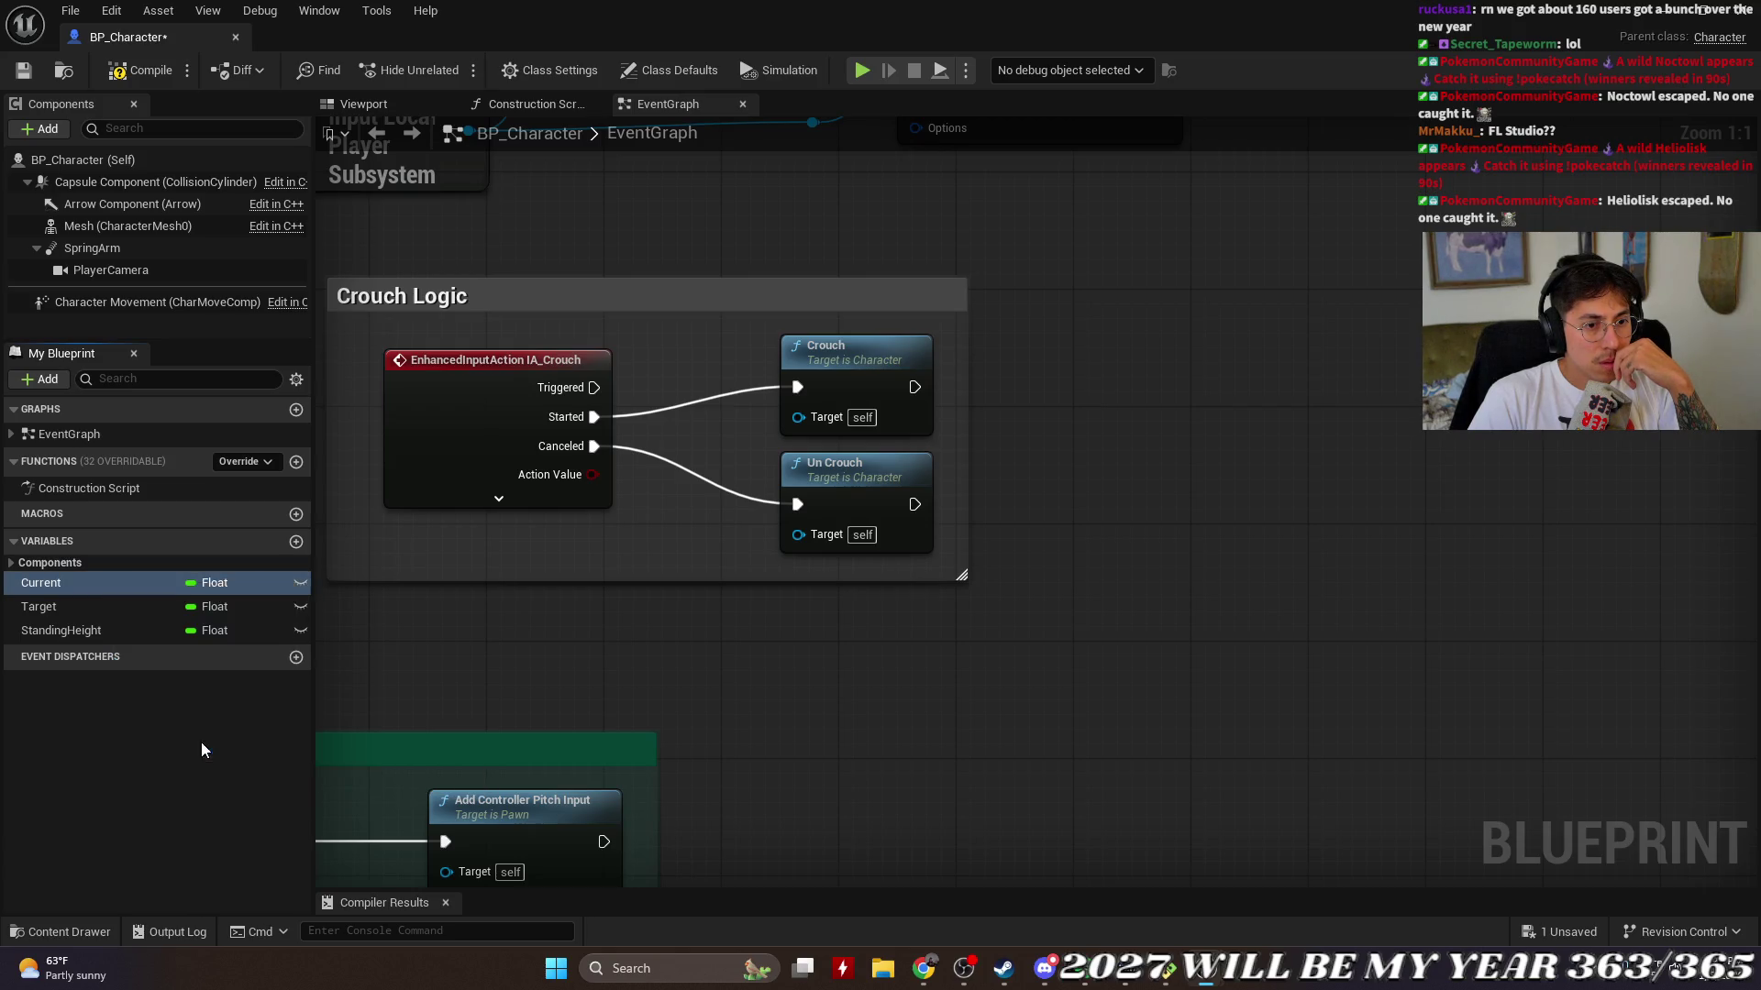
pyautogui.rightClick(95, 608)
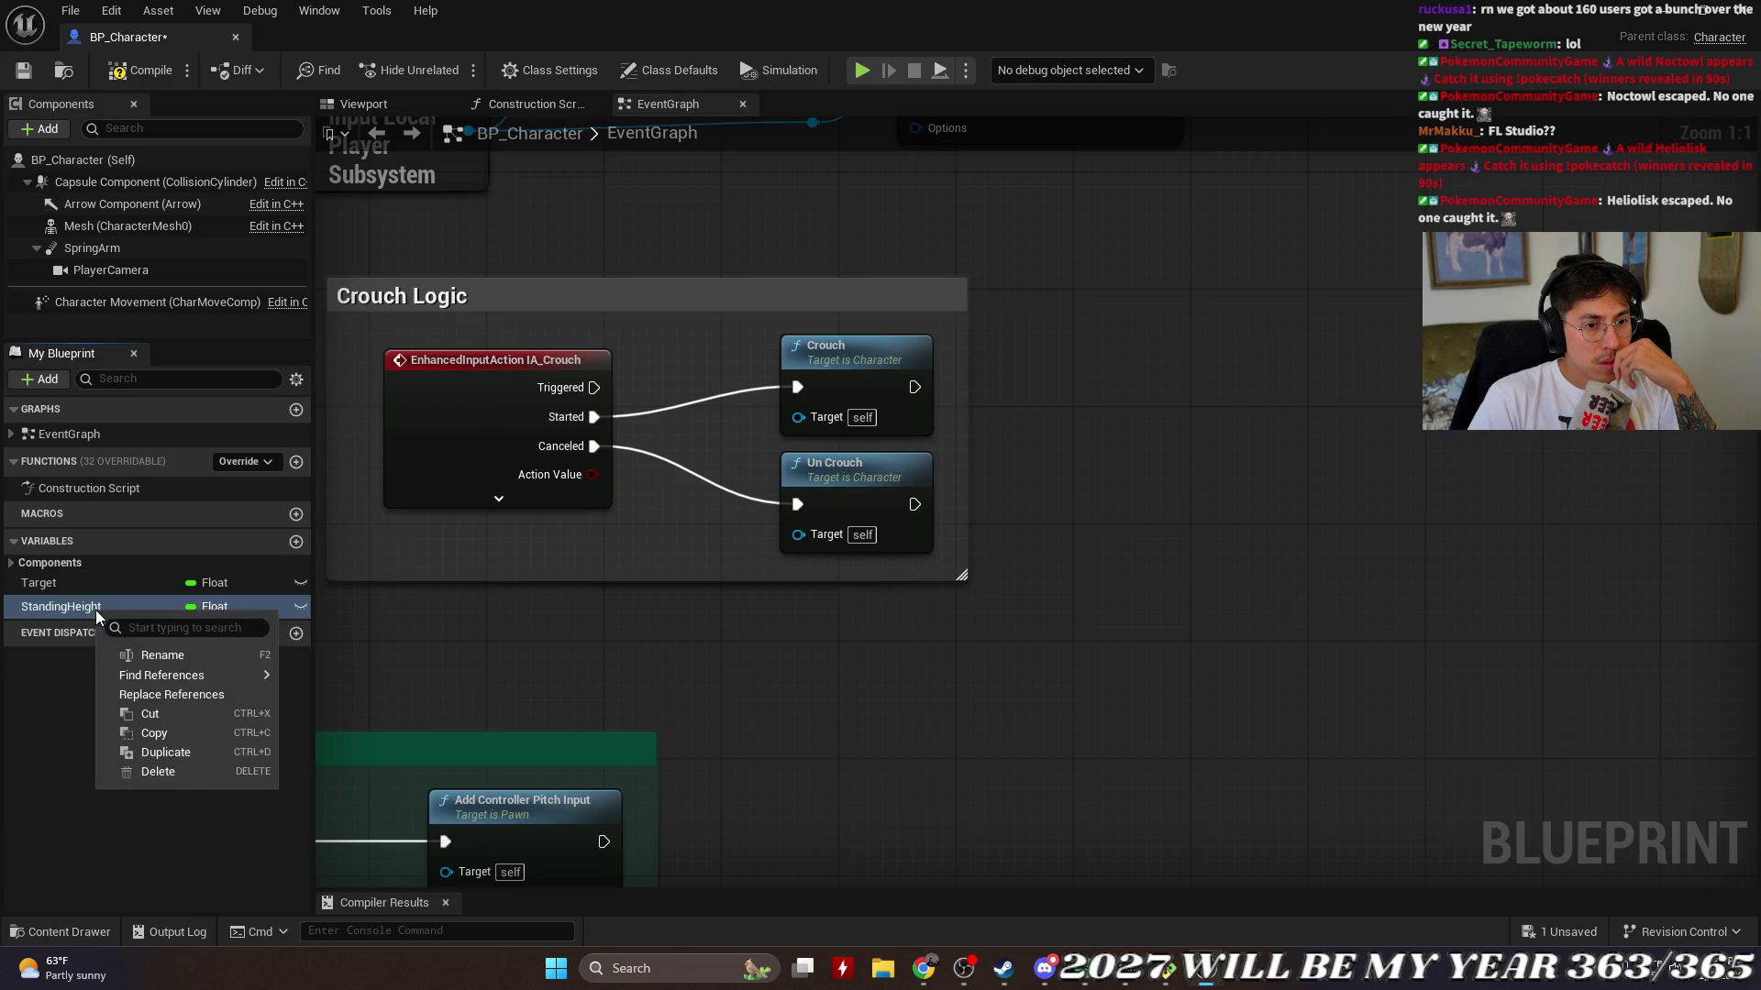
pyautogui.click(184, 765)
pyautogui.scroll(-5, 893, 601)
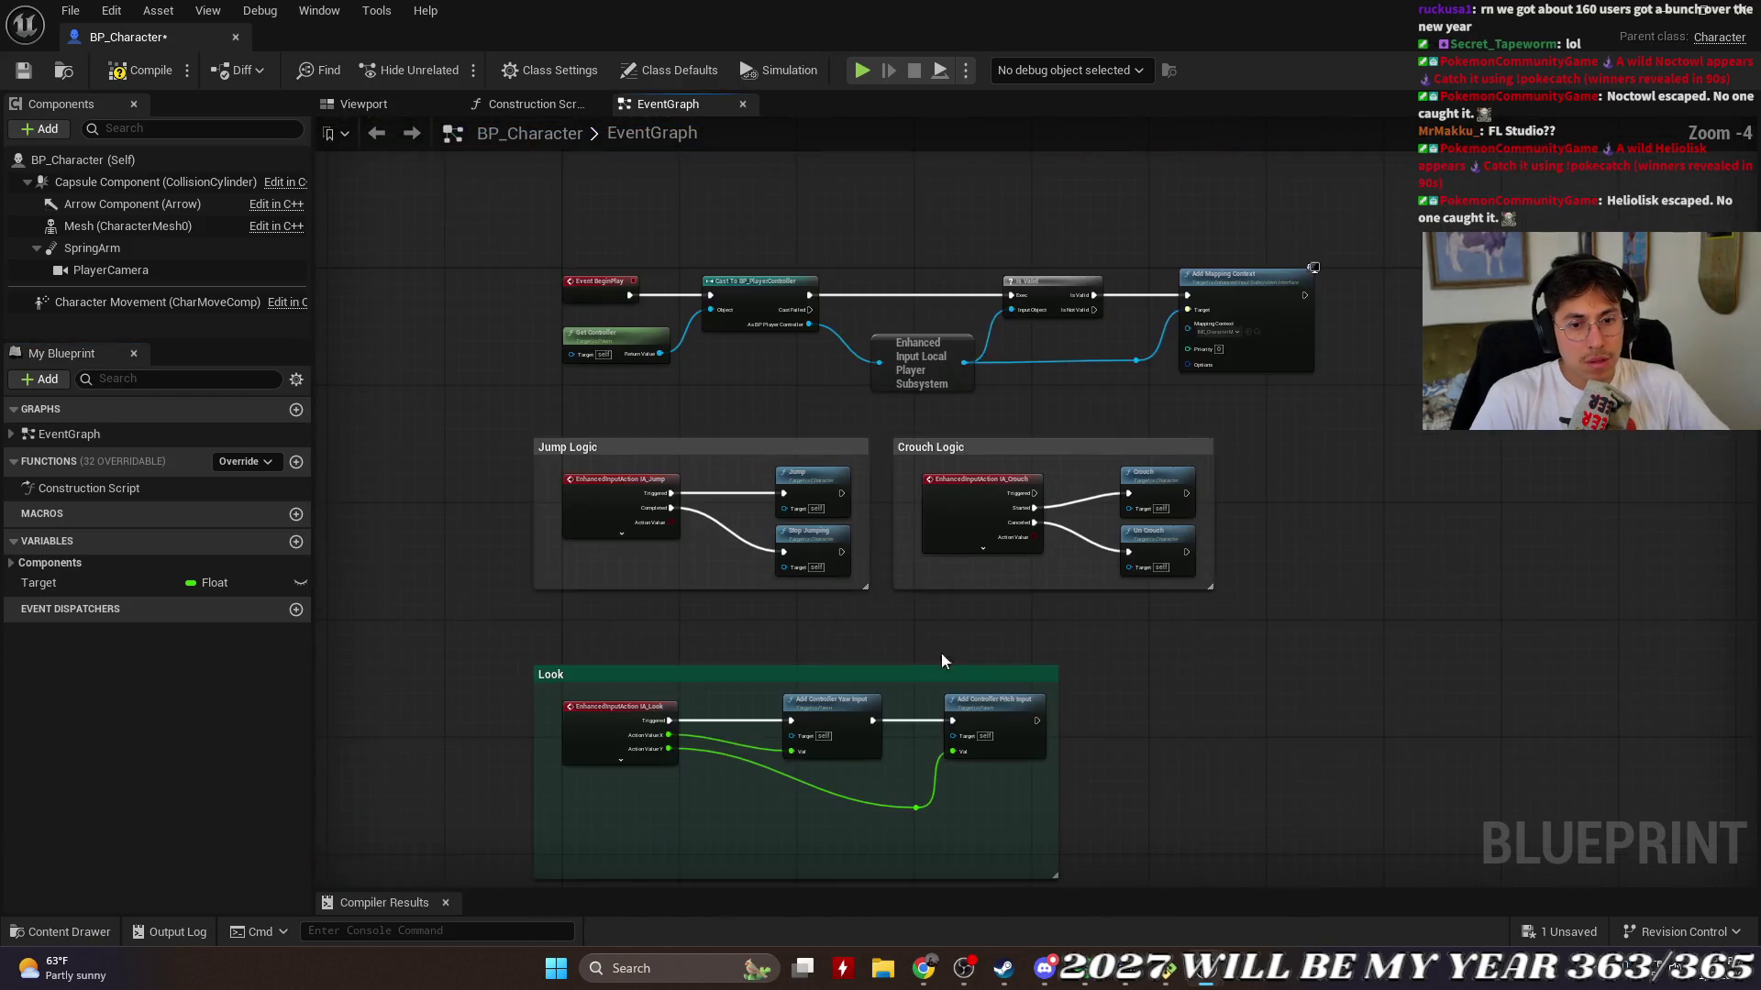
pyautogui.scroll(2, 893, 596)
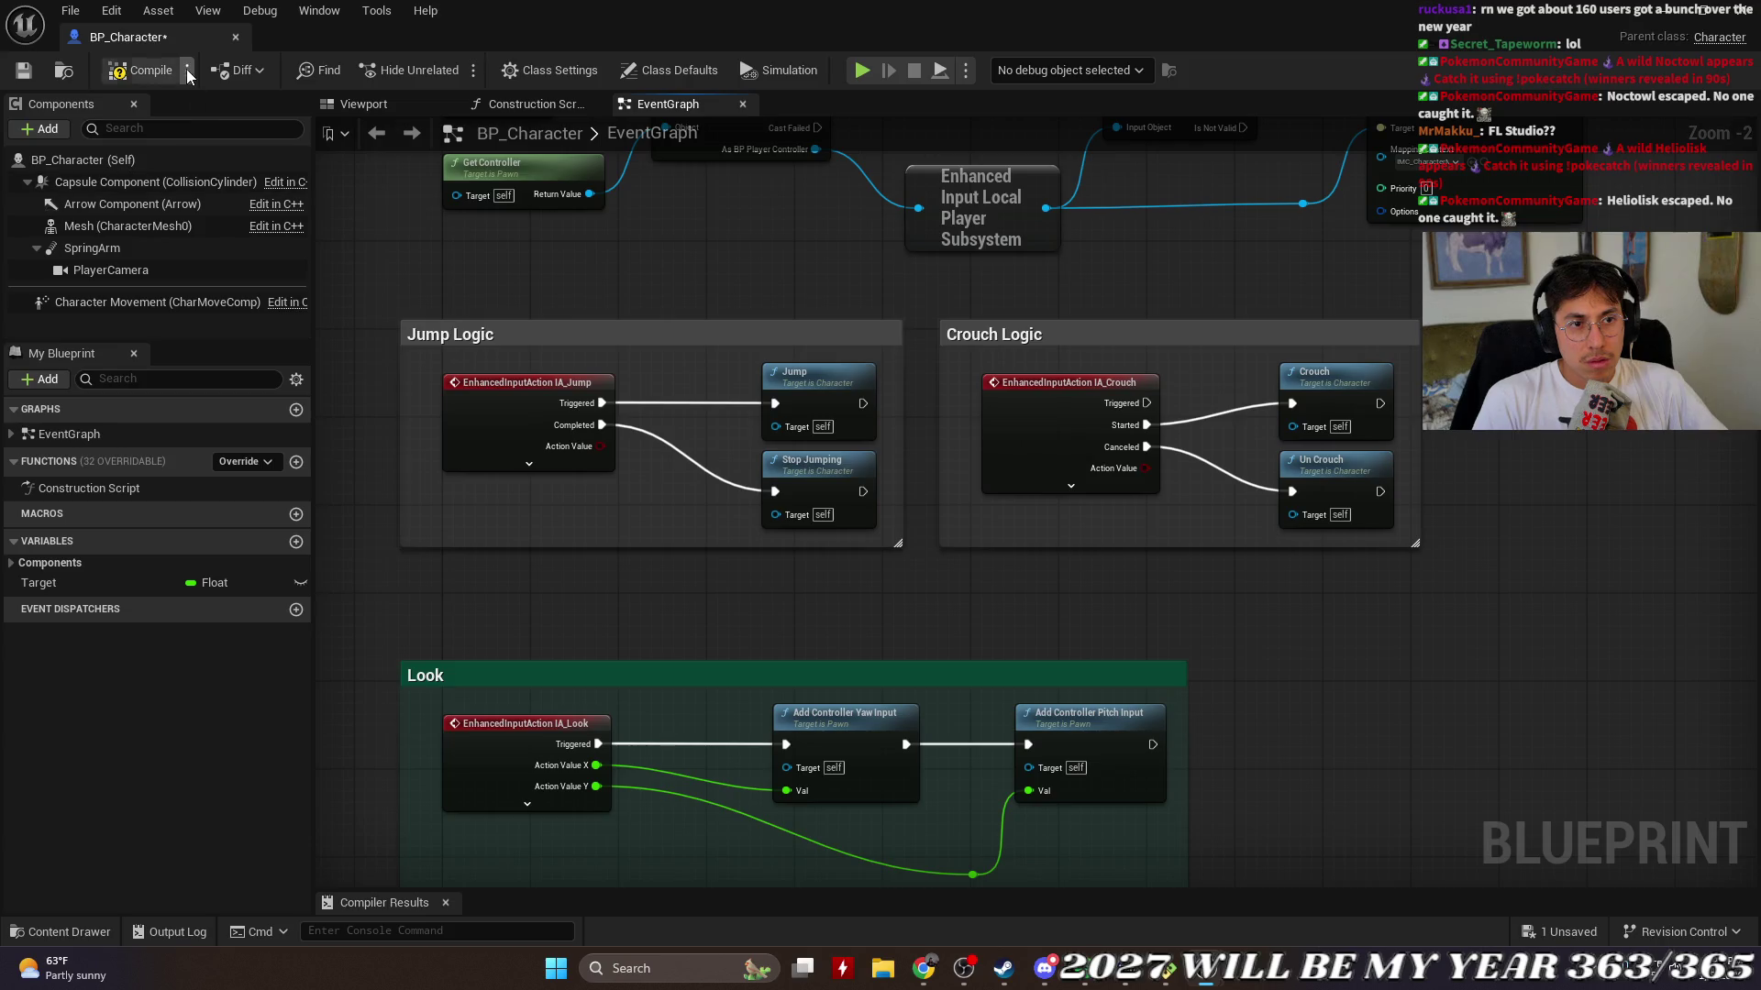
# Step: Reopen BP_Character and delete the Target variable
pyautogui.click(235, 37)
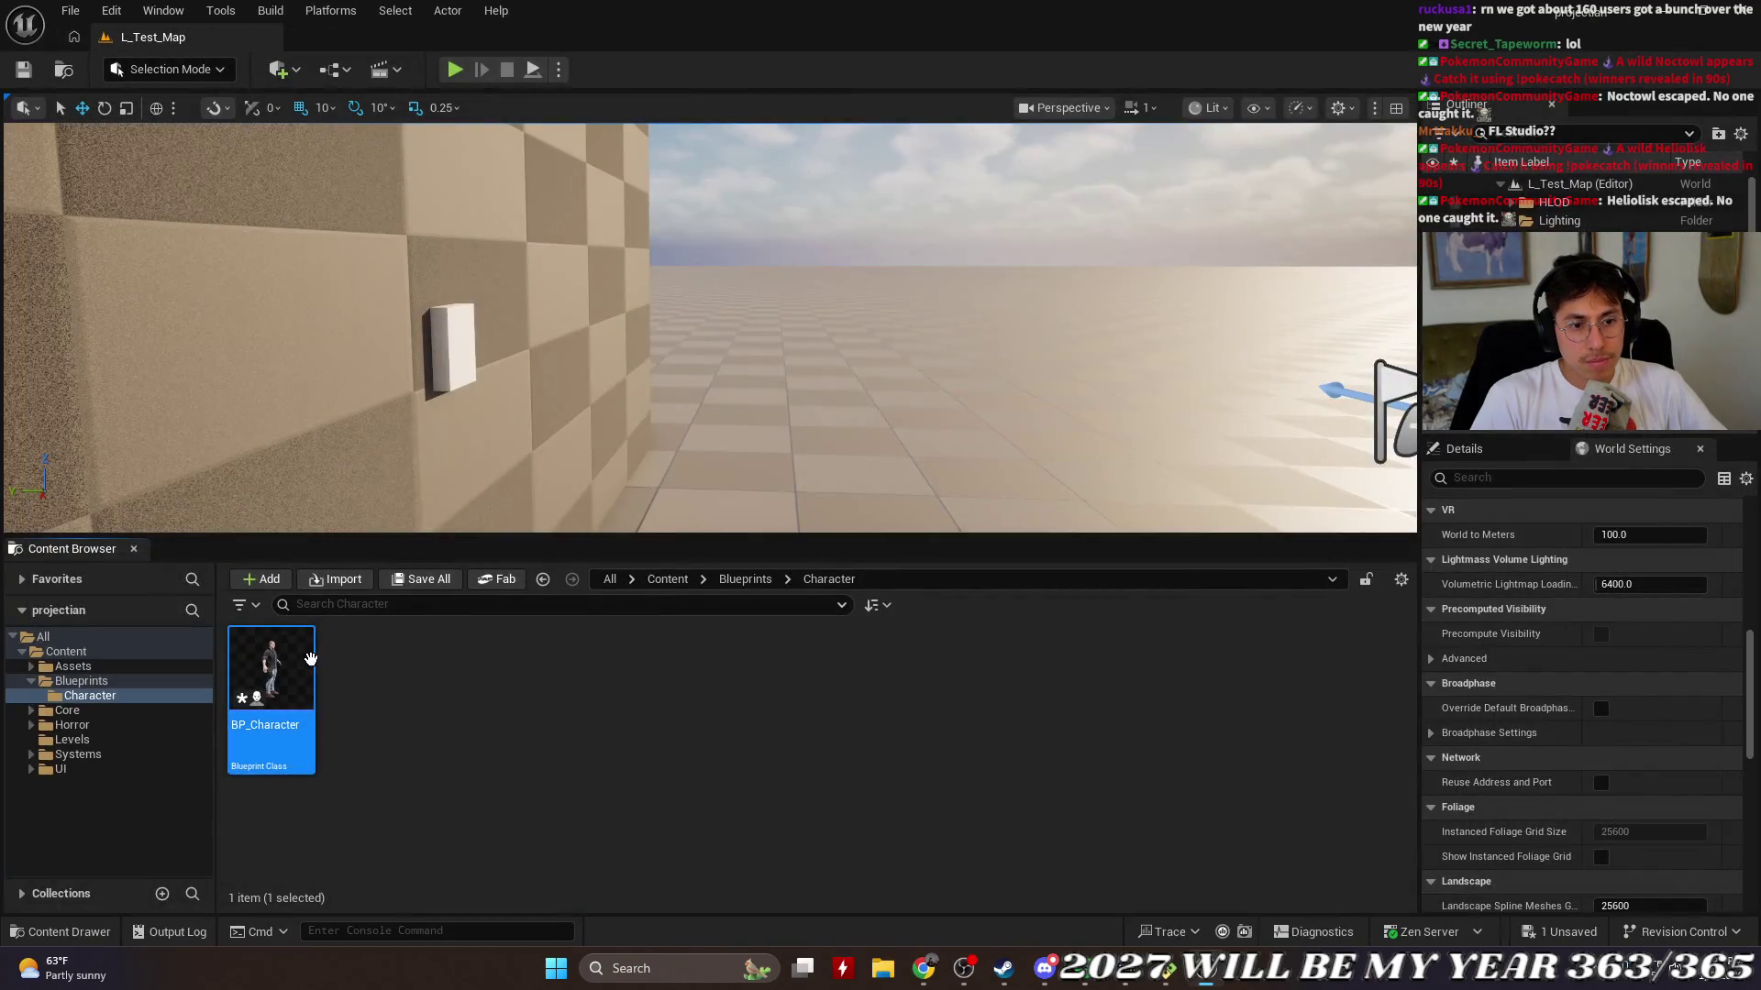
pyautogui.doubleClick(271, 734)
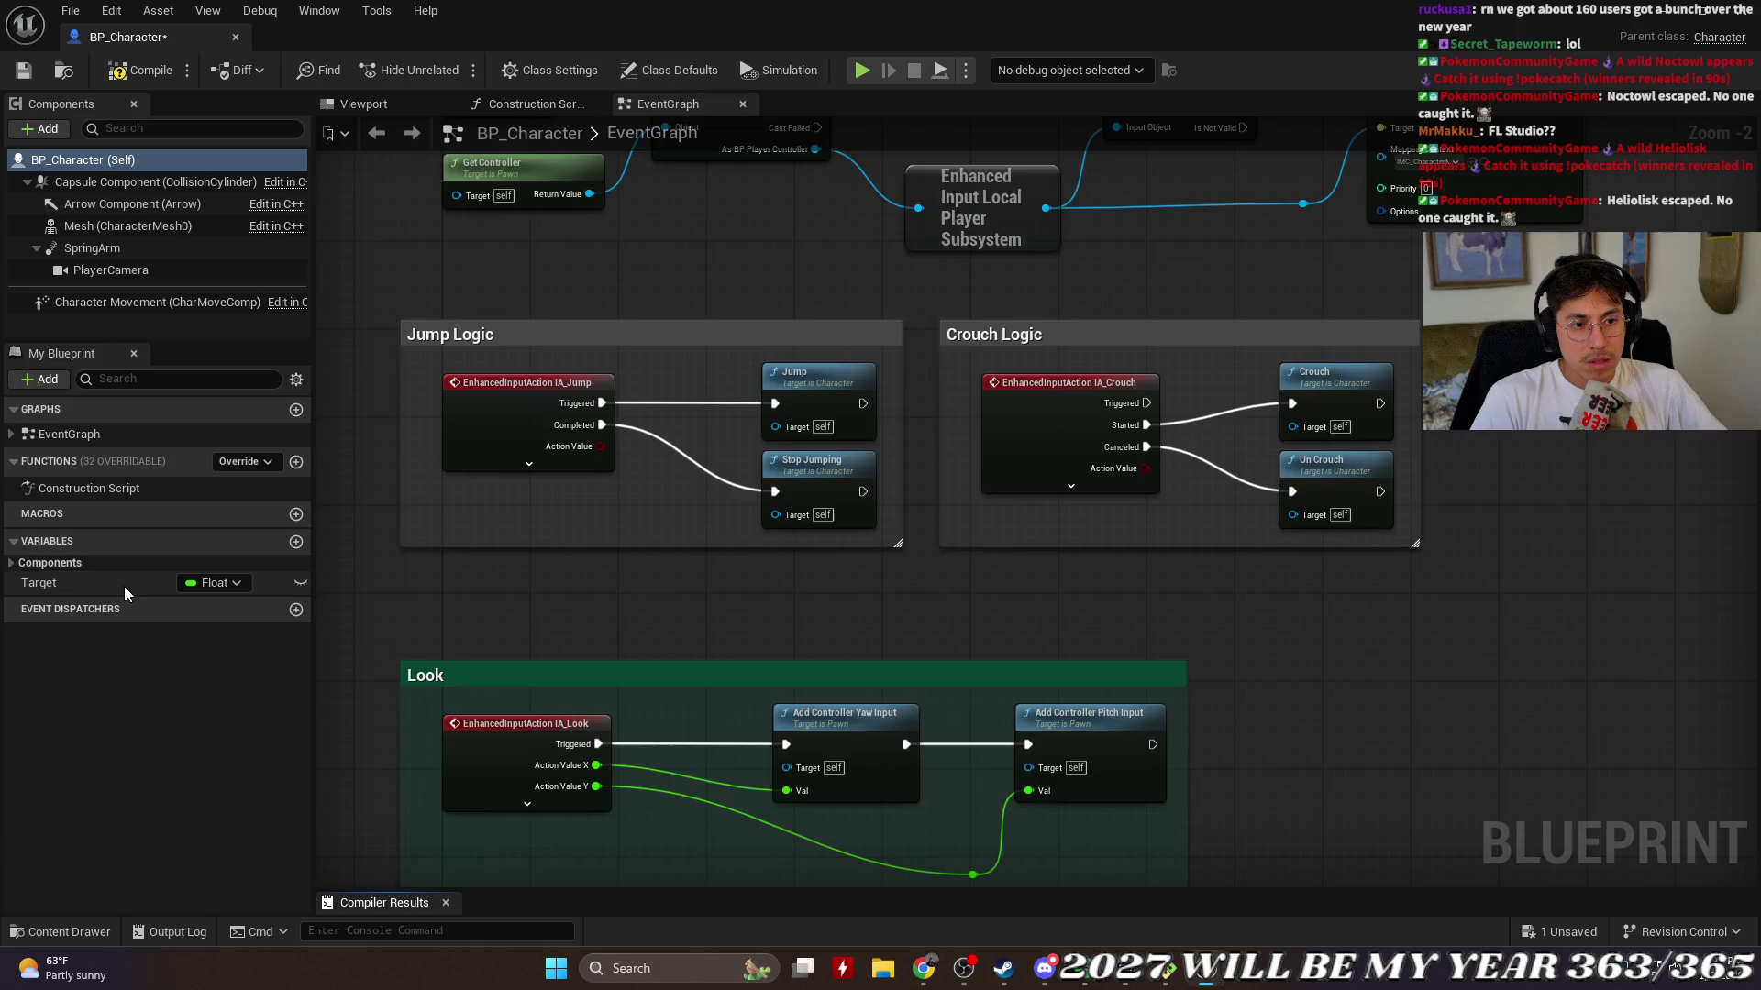
pyautogui.click(55, 587)
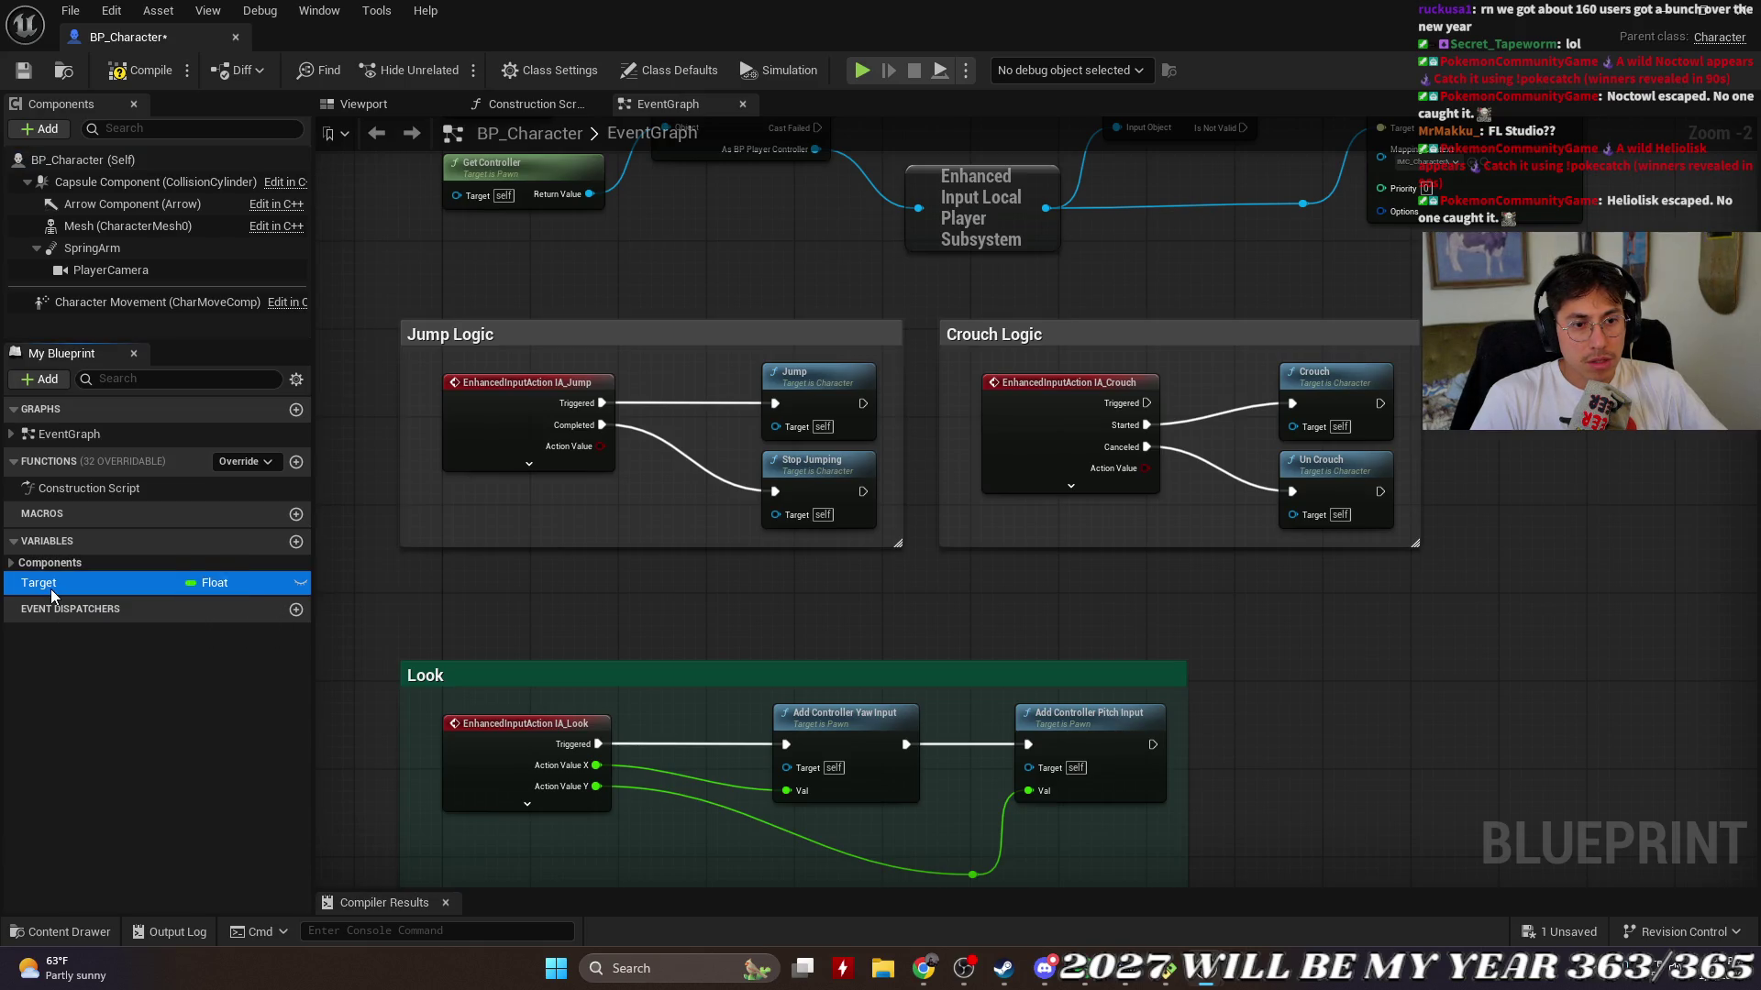
pyautogui.click(156, 674)
pyautogui.rightClick(120, 583)
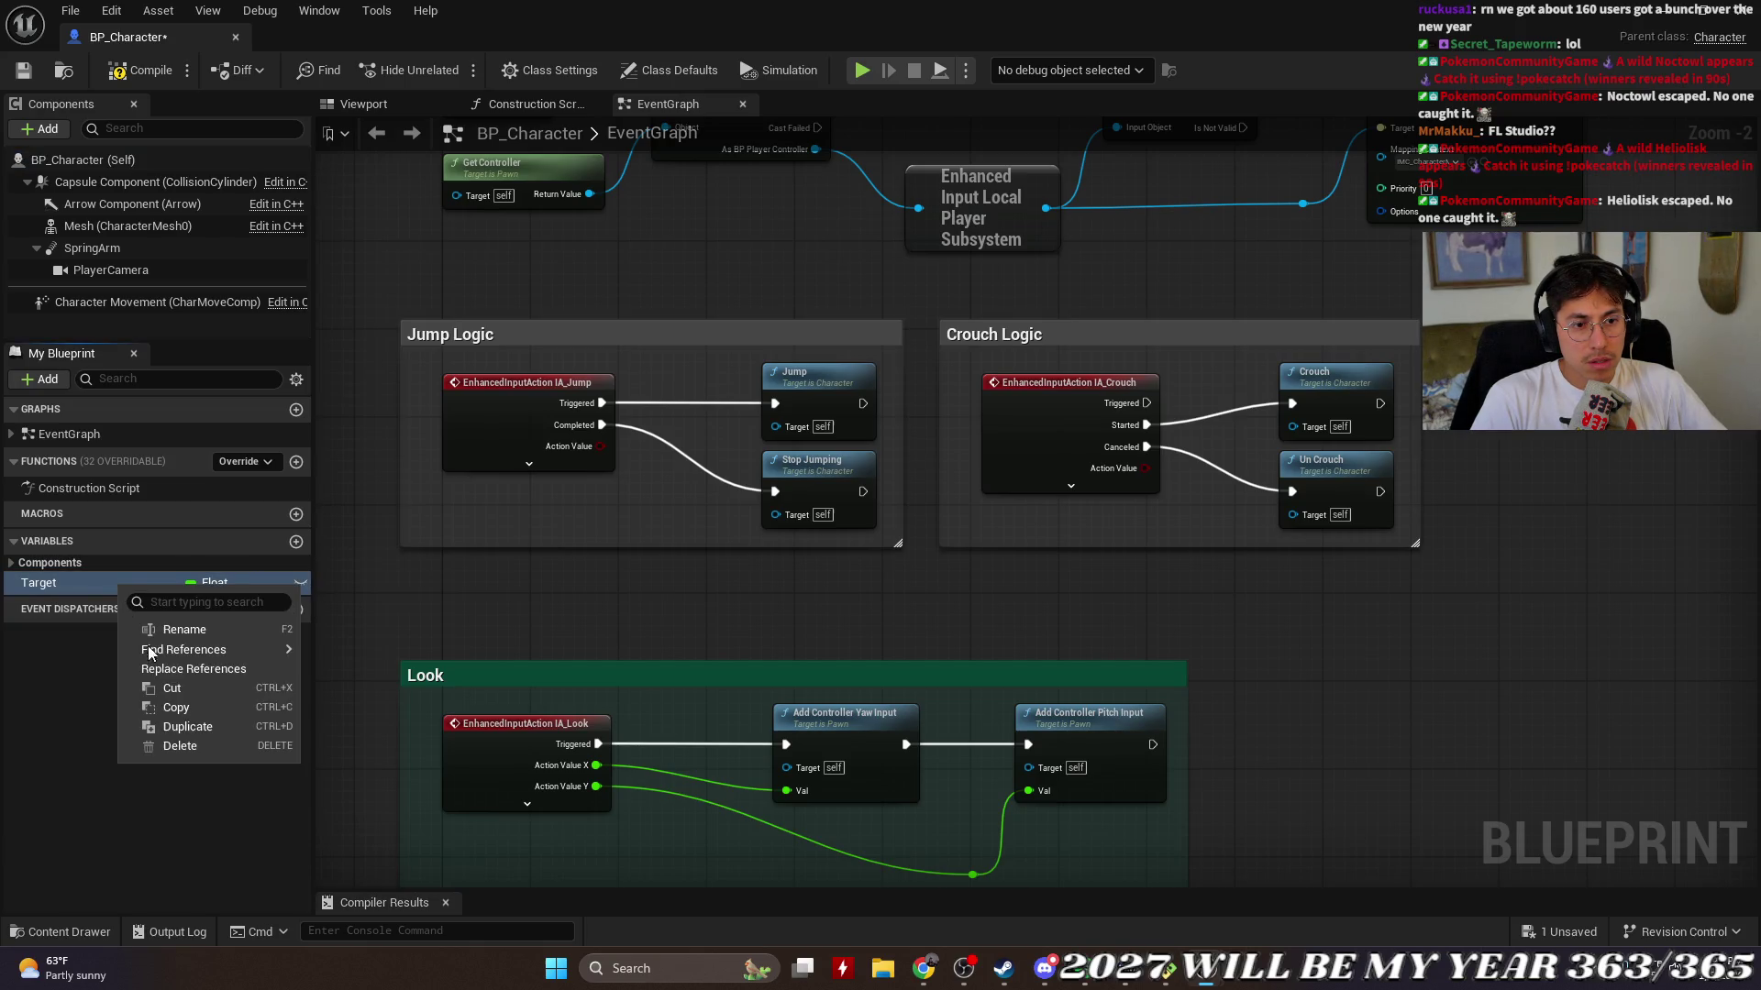
pyautogui.click(193, 746)
# Step: Save and close BP_Character, play-test the level, then reopen the blueprint
pyautogui.click(24, 70)
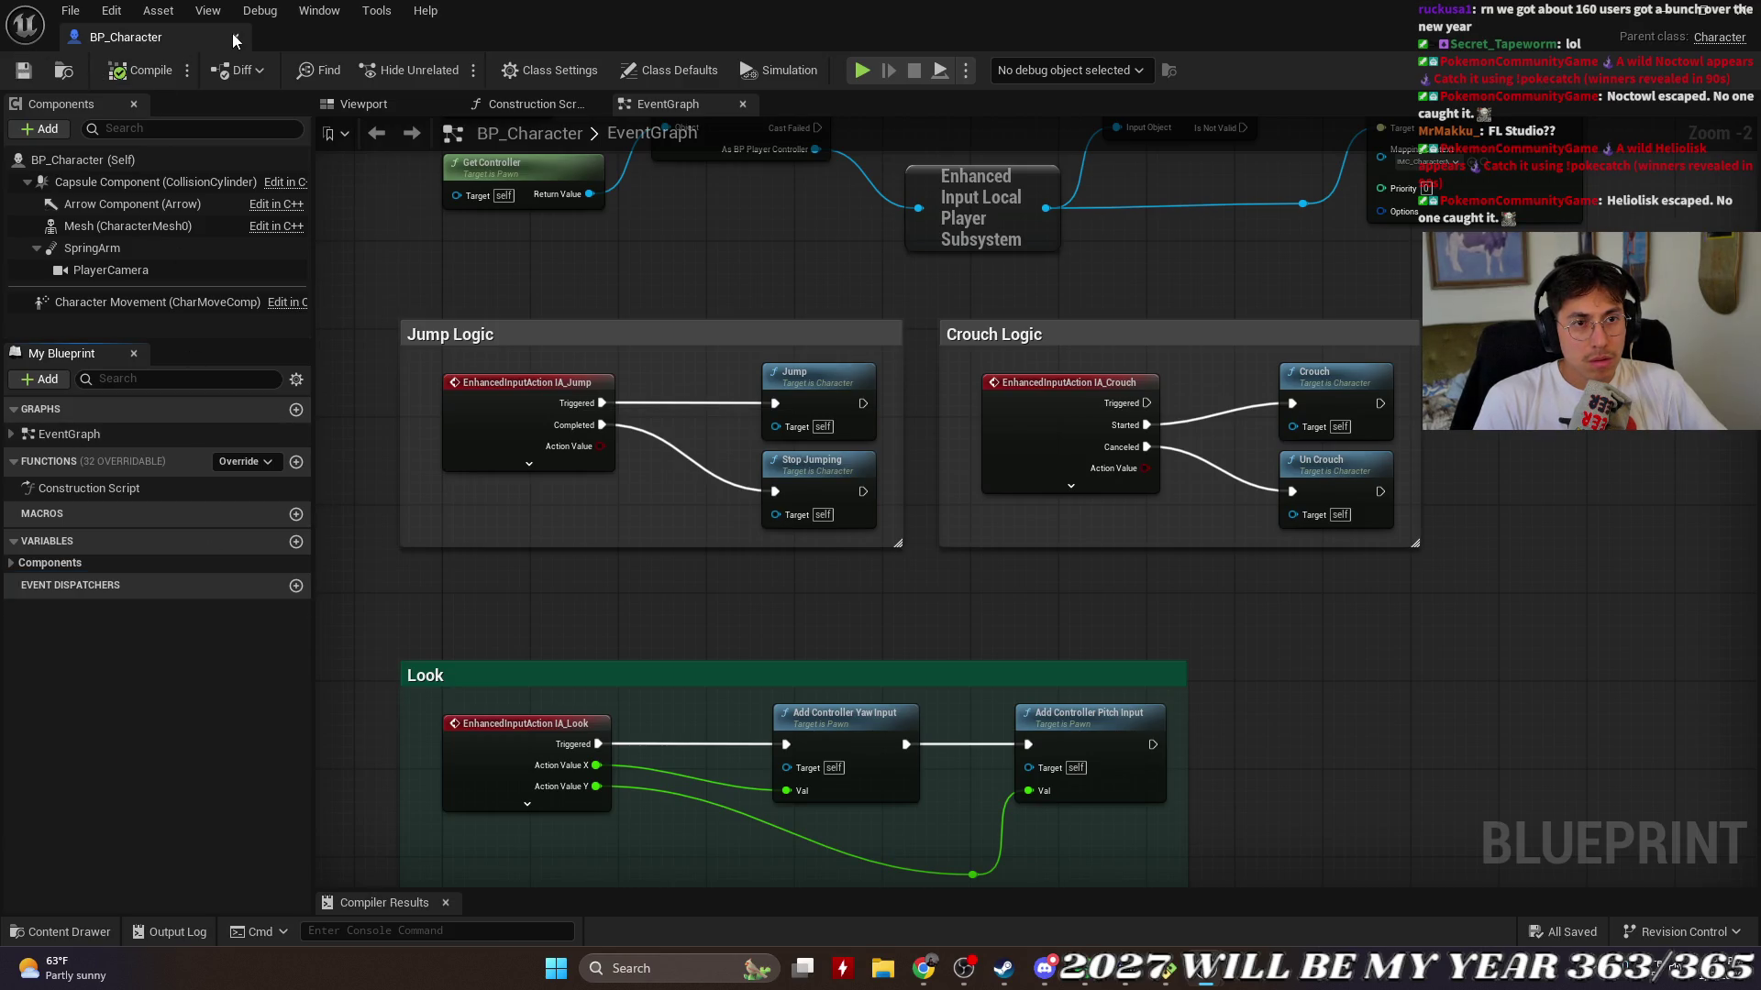
pyautogui.click(233, 35)
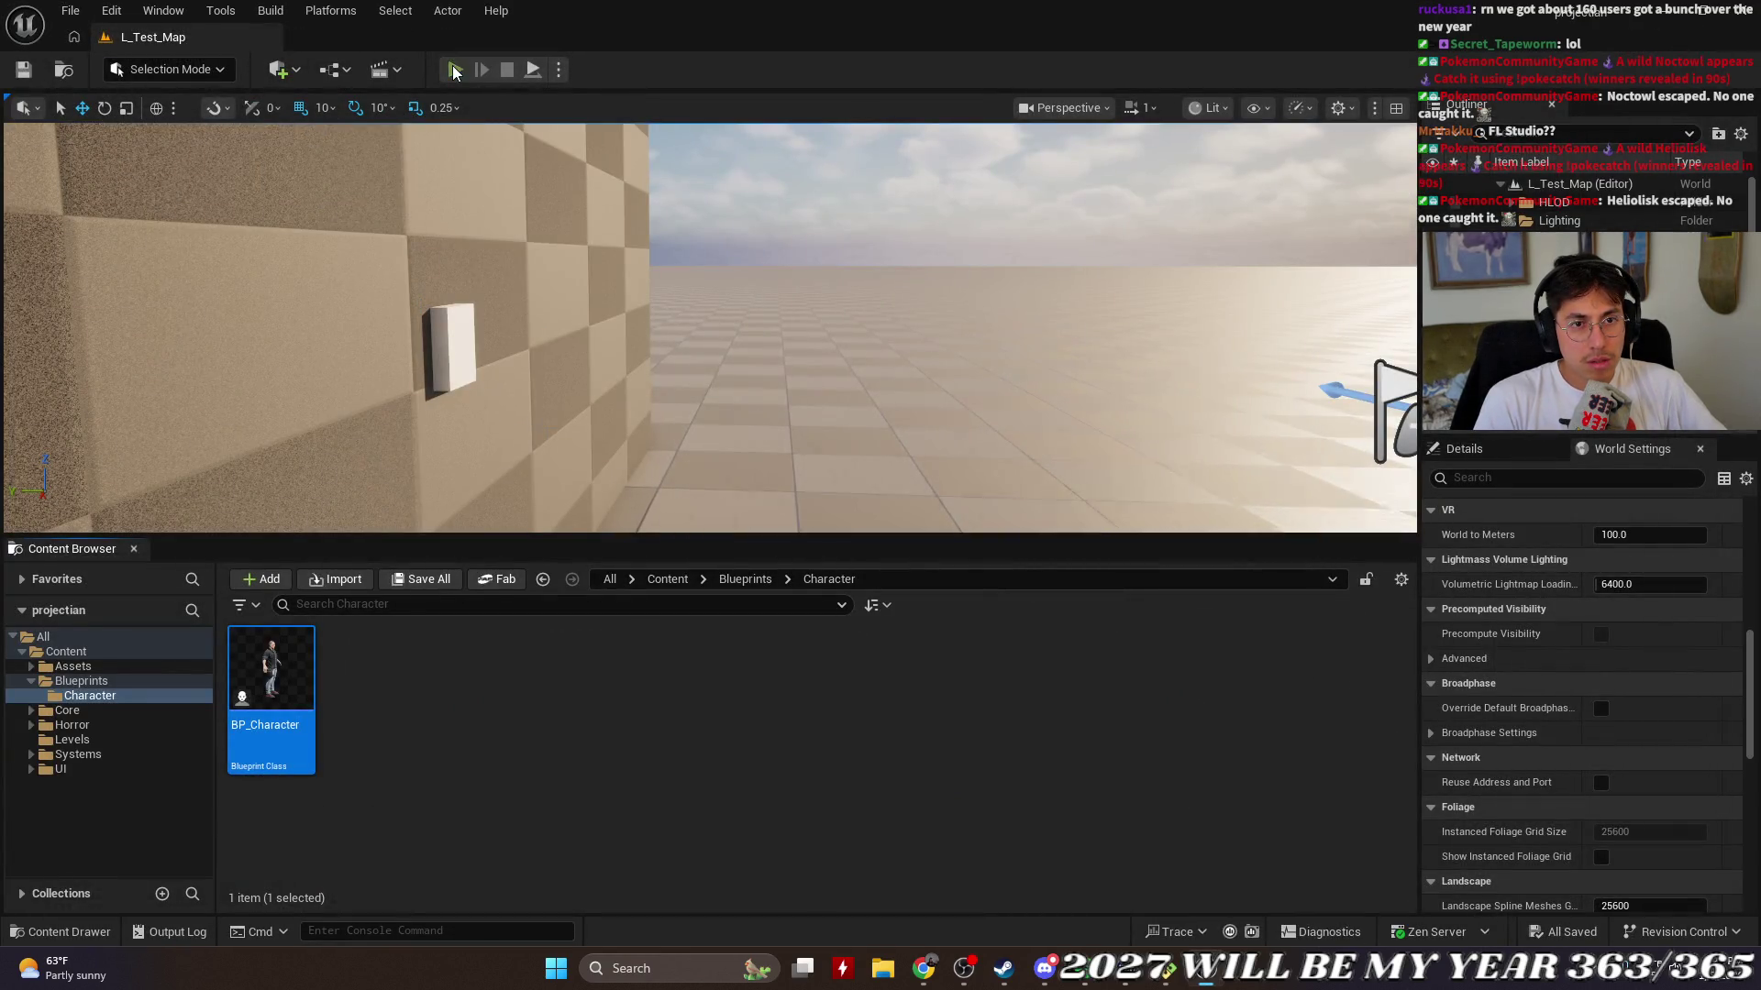
pyautogui.click(454, 71)
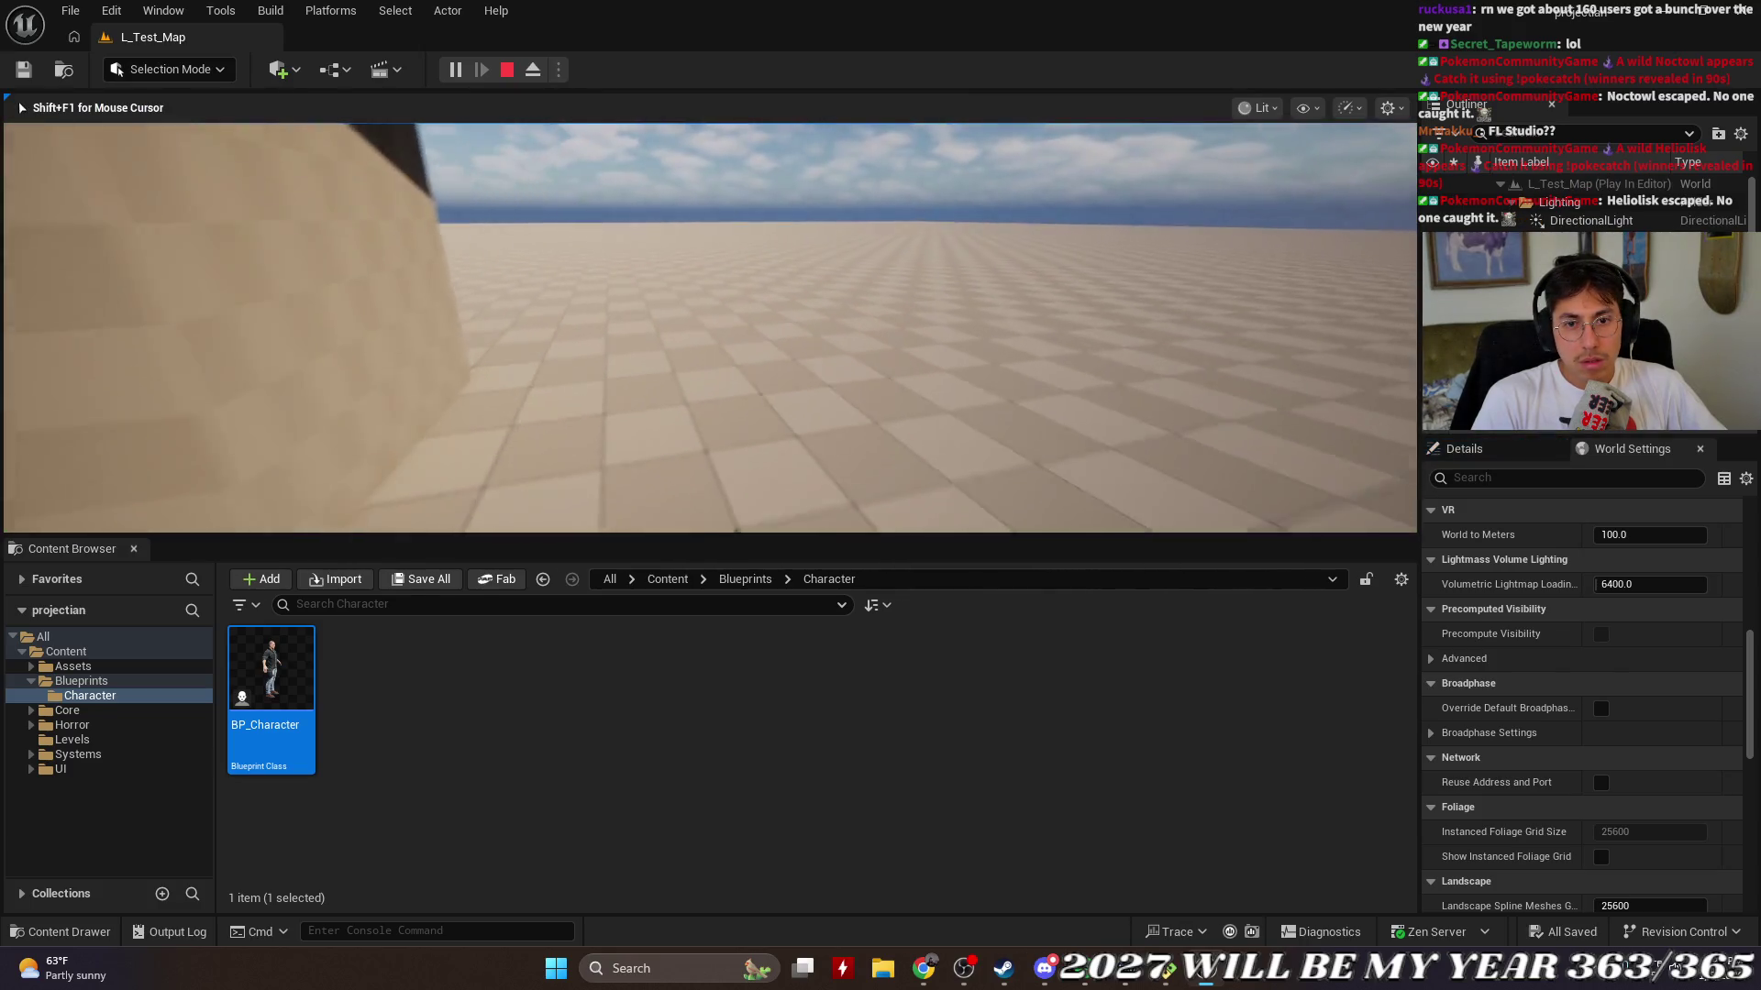
pyautogui.press('Escape')
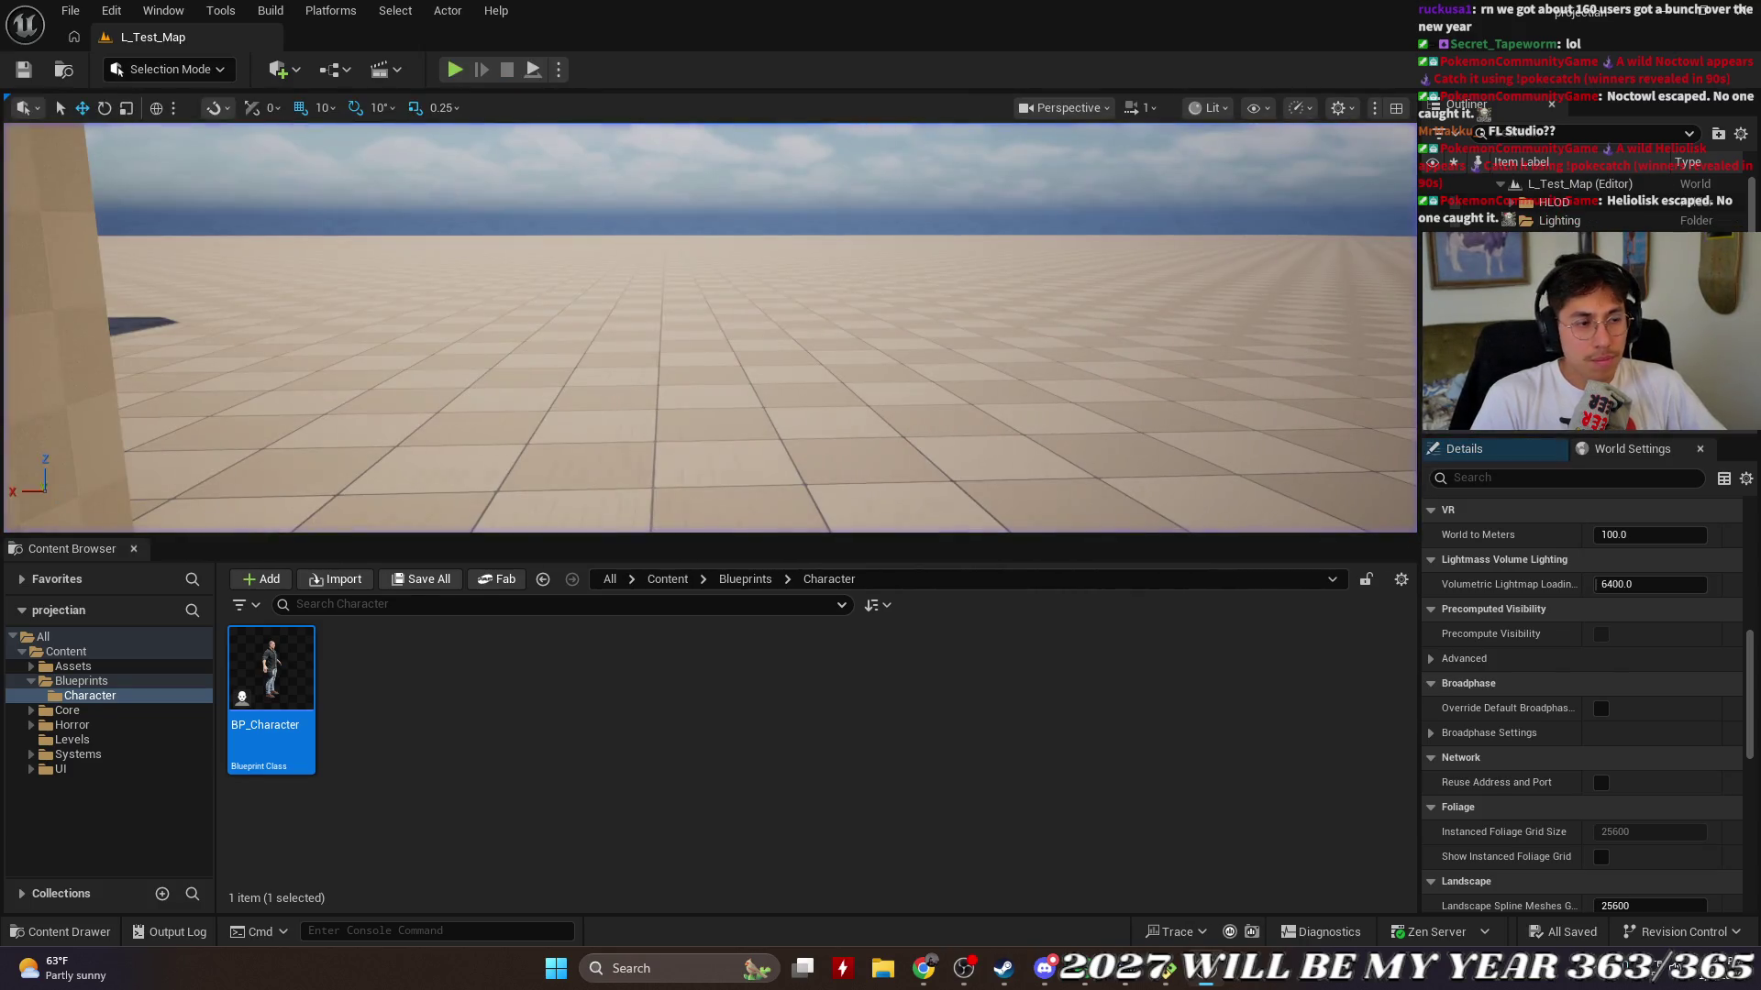
pyautogui.doubleClick(271, 694)
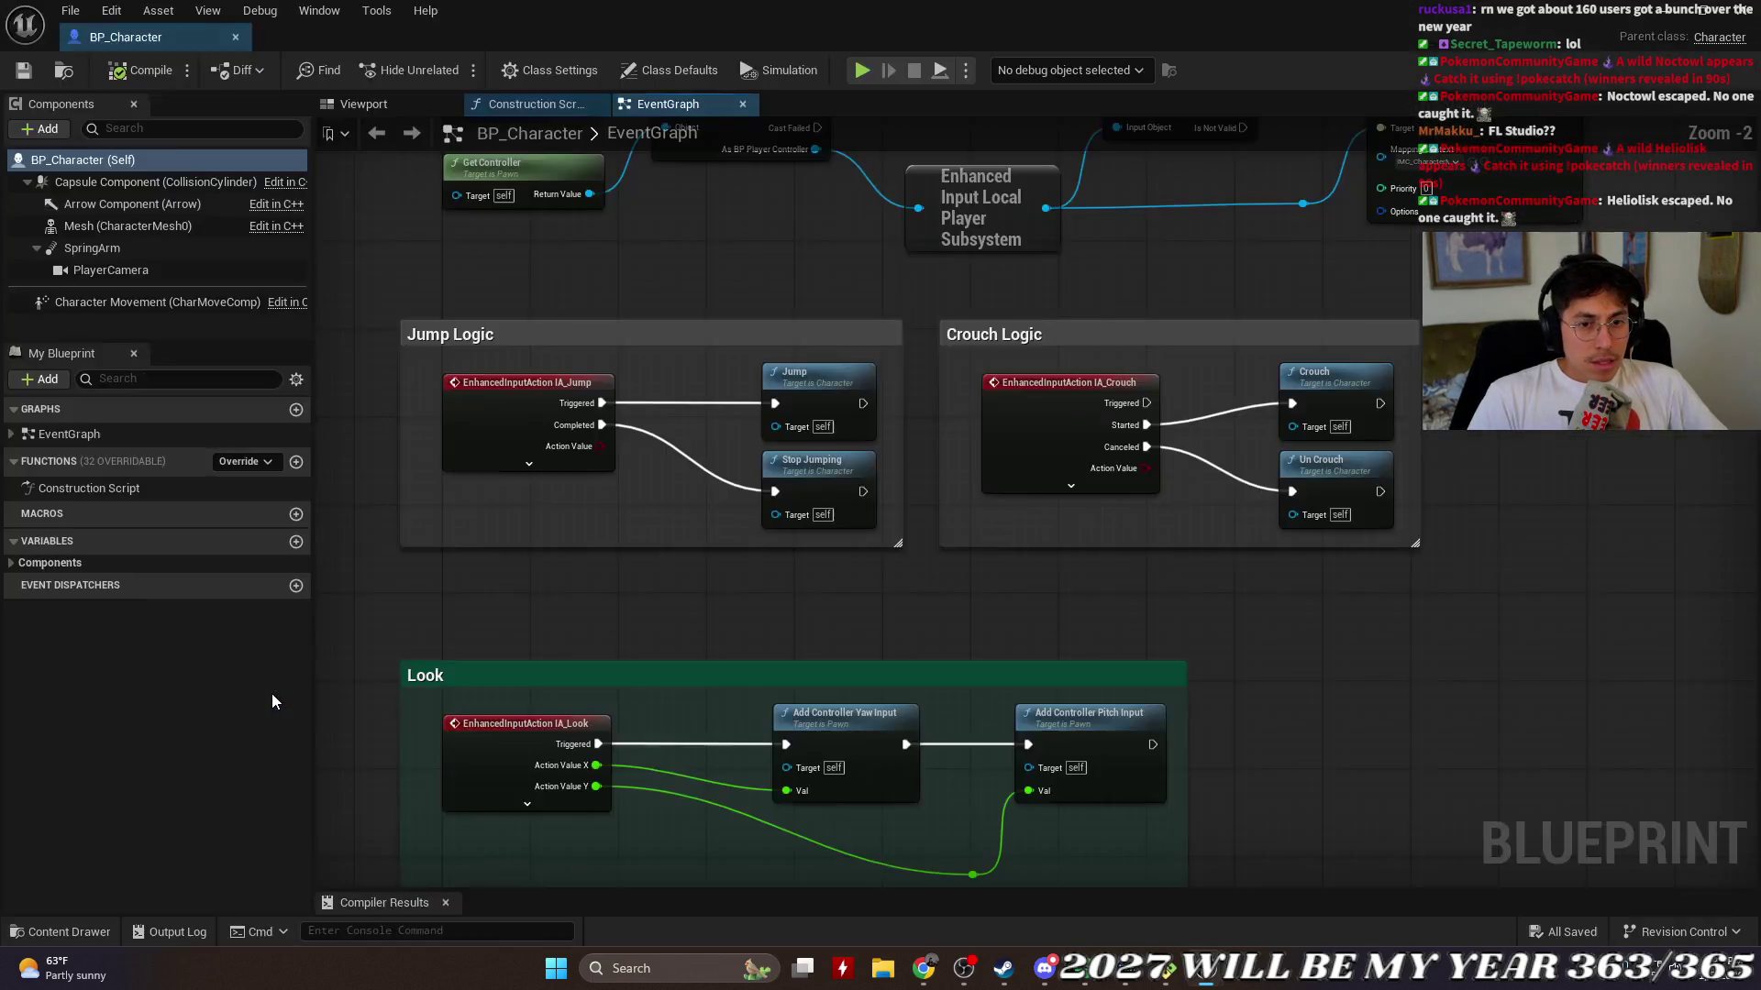
# Step: Add a Float variable named StandingHeight to BP_Character
pyautogui.moveTo(1137, 621)
pyautogui.mouseDown()
pyautogui.moveTo(369, 620)
pyautogui.moveTo(525, 659)
pyautogui.moveTo(1026, 625)
pyautogui.mouseUp()
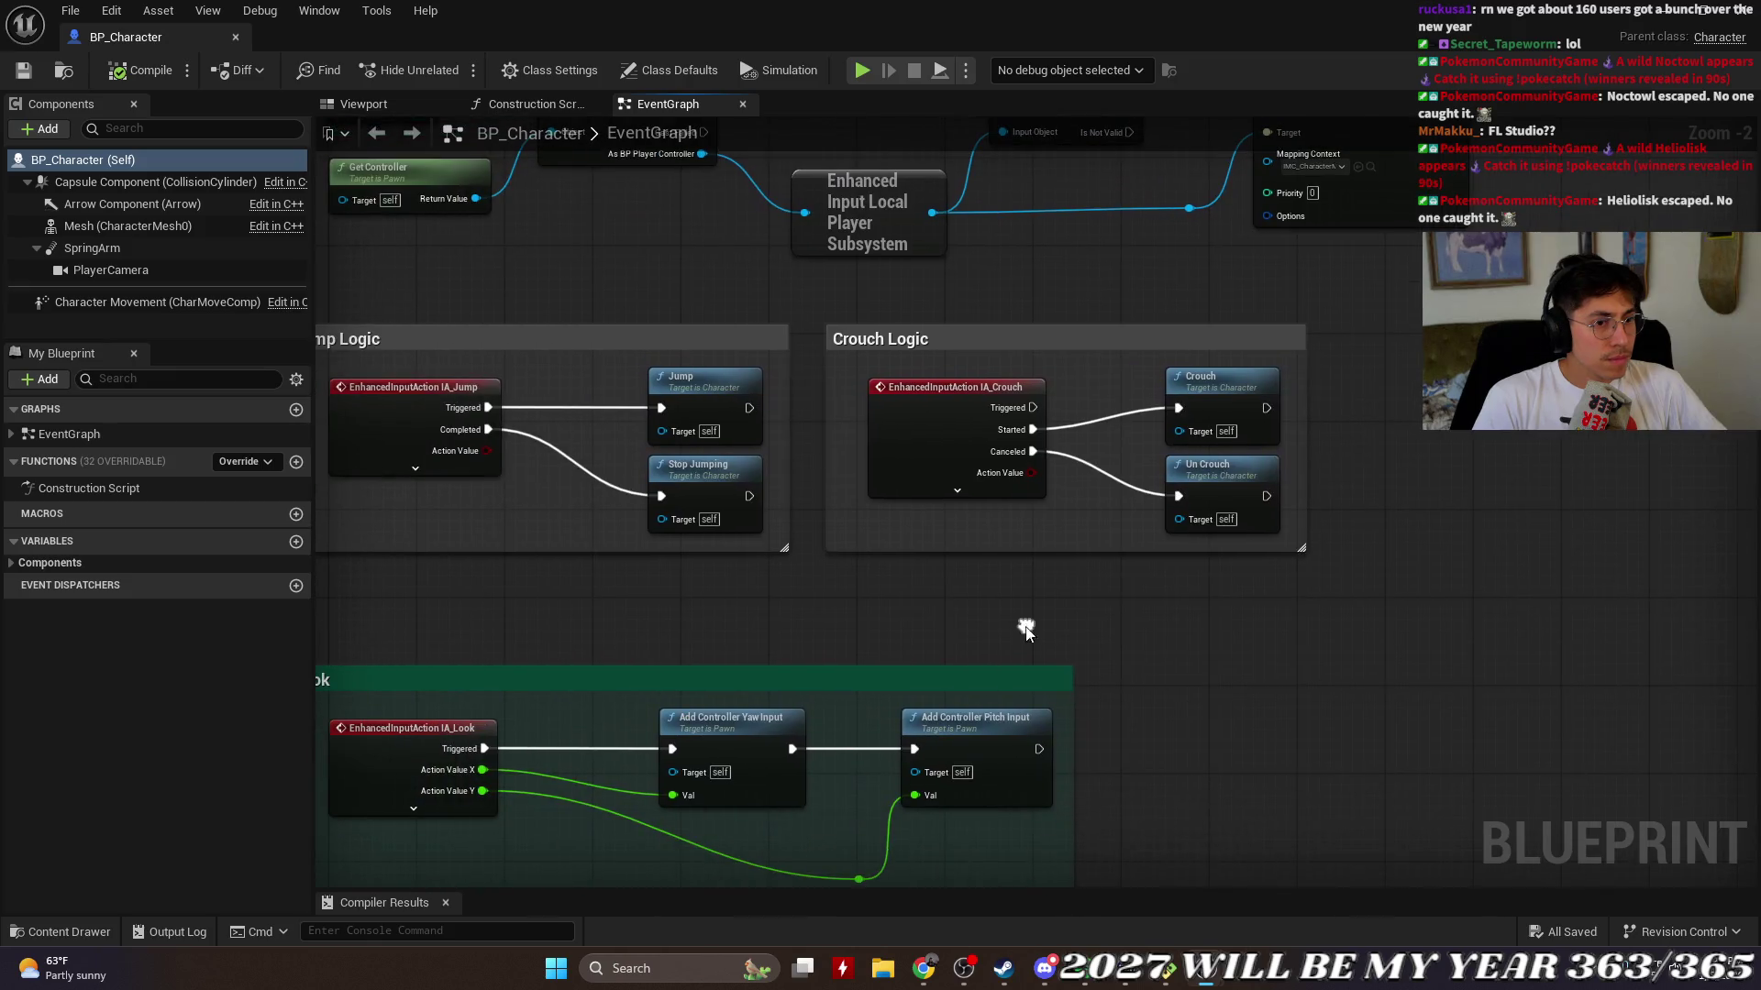
pyautogui.click(296, 541)
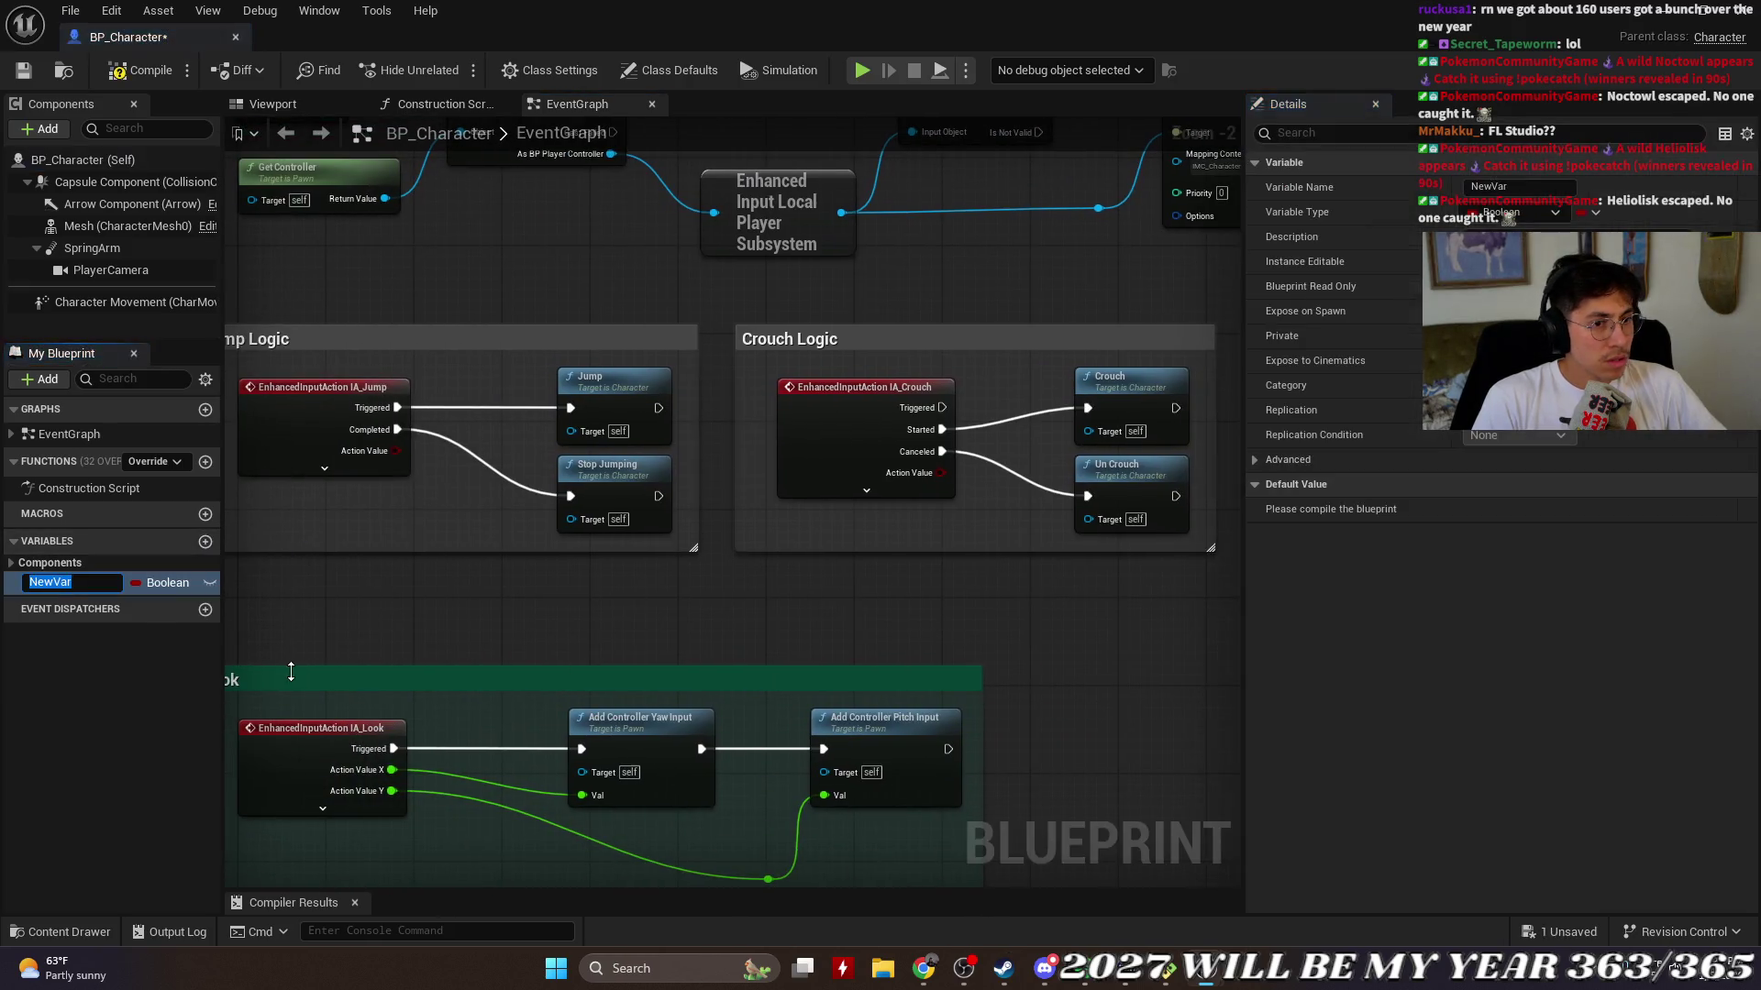
pyautogui.write('Standing')
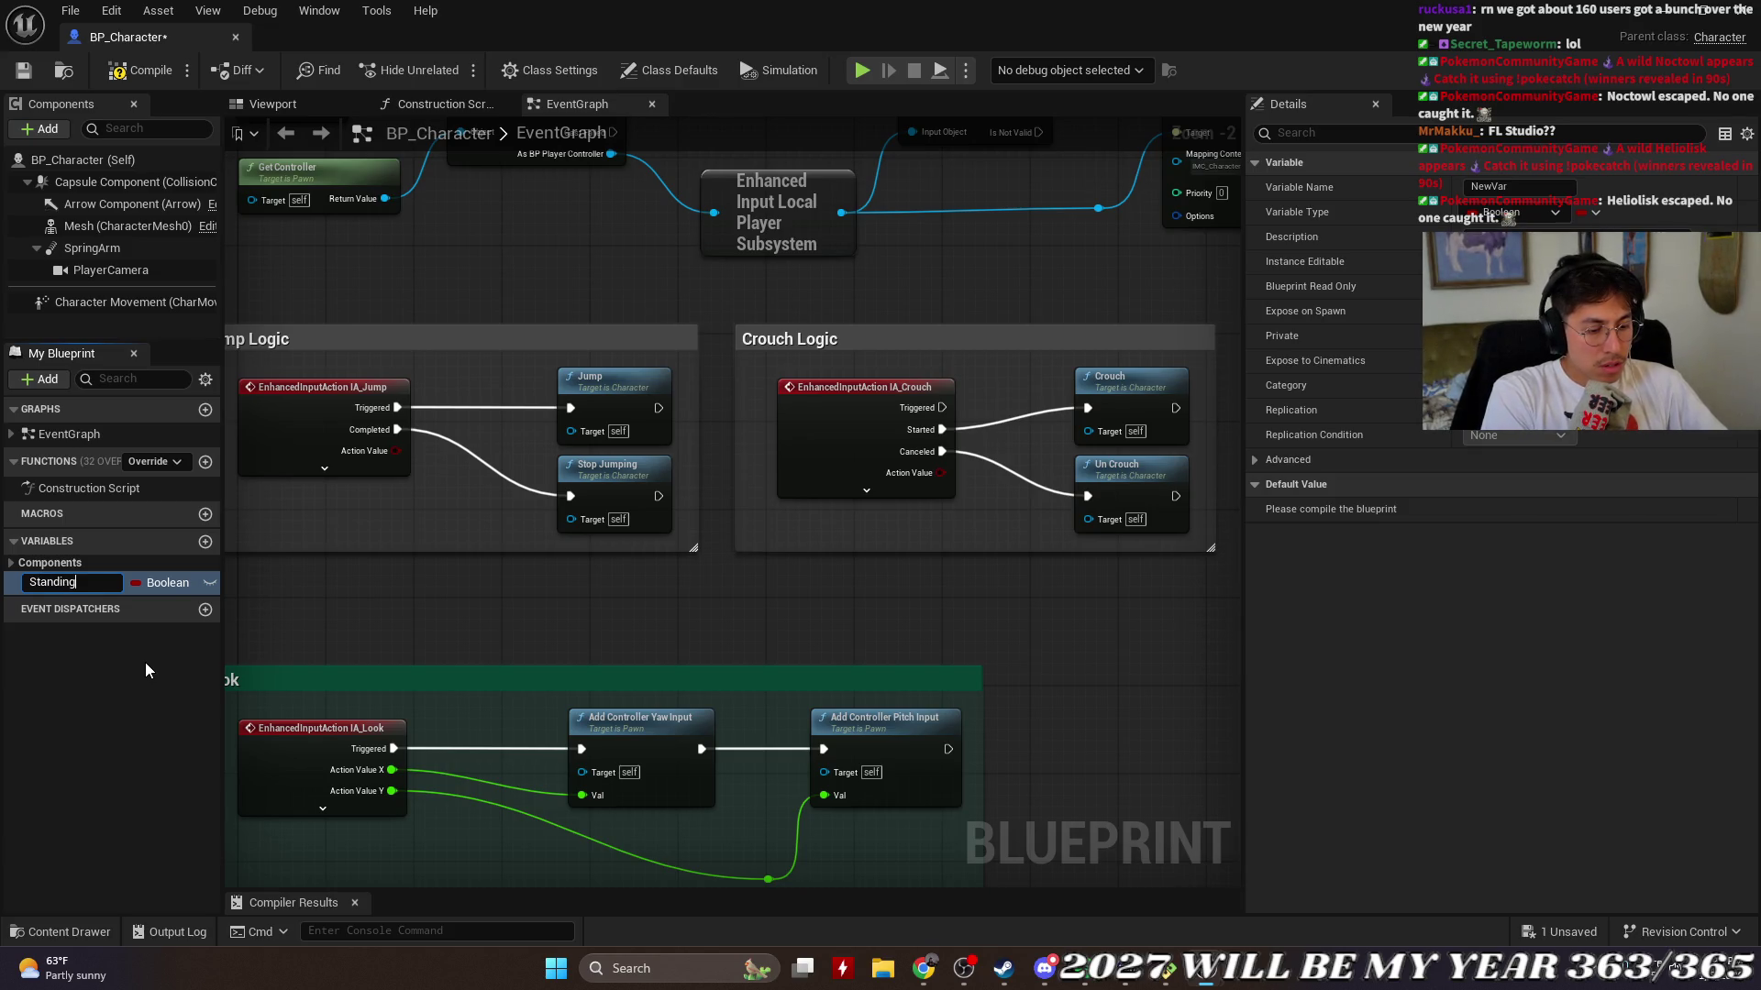
pyautogui.write('Height')
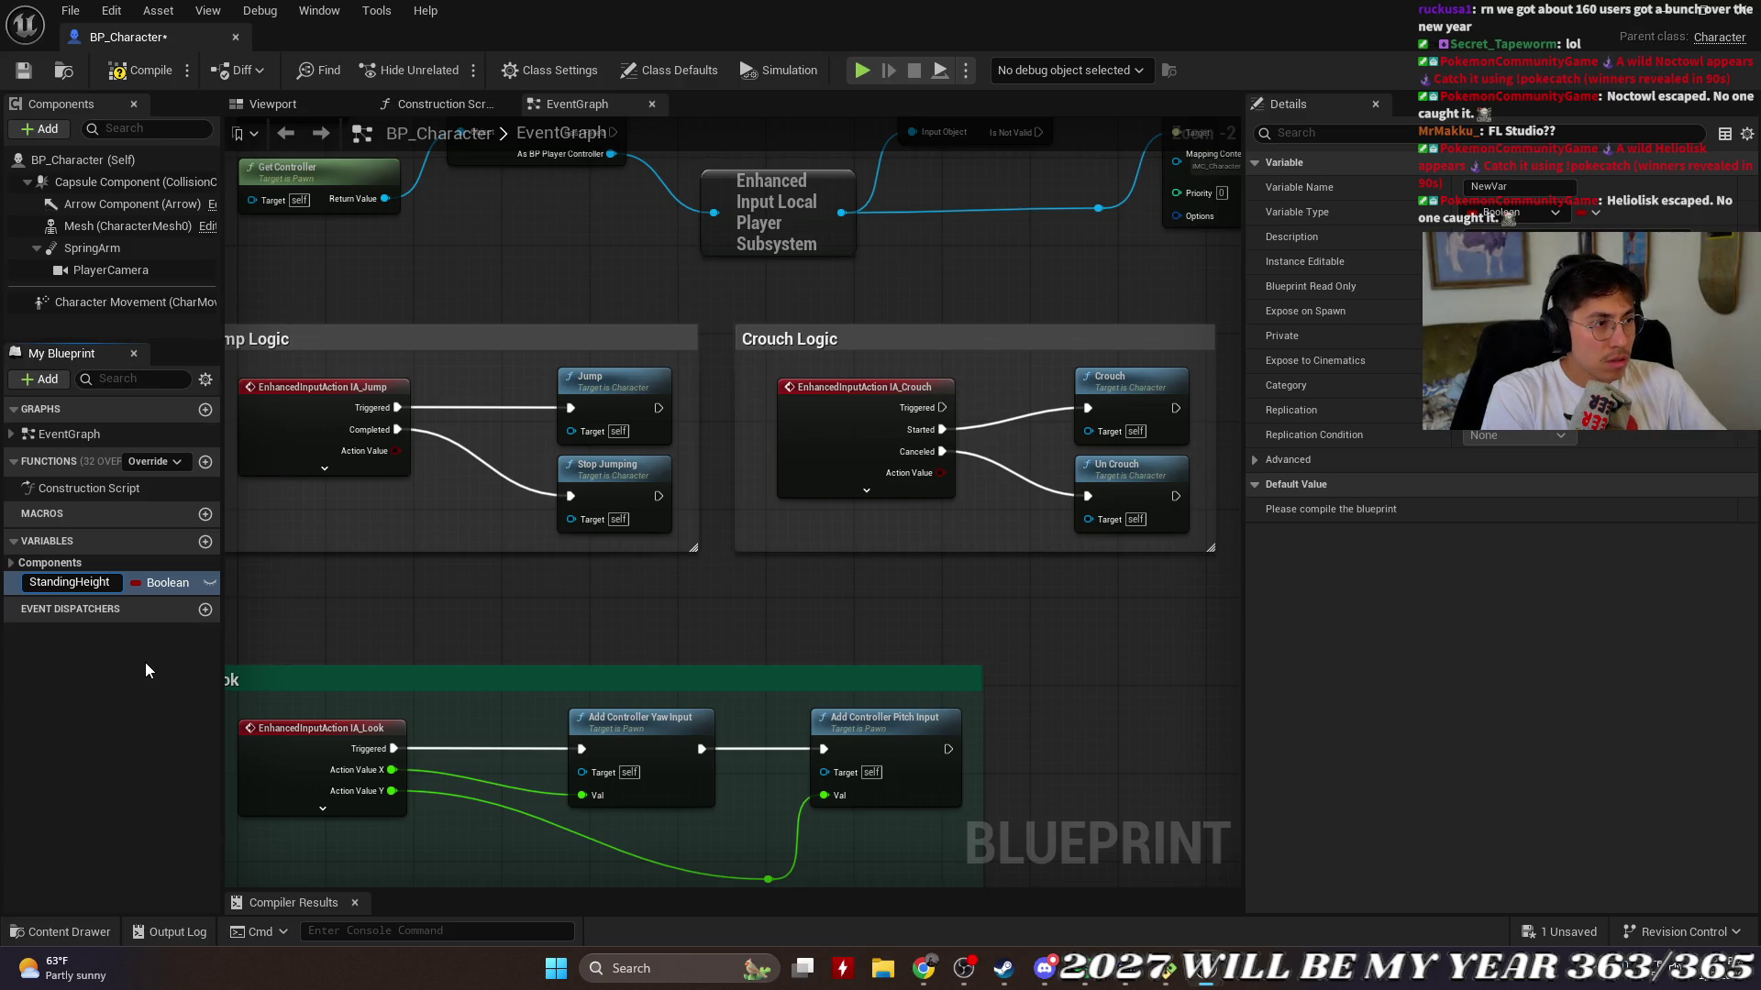
pyautogui.press('Return')
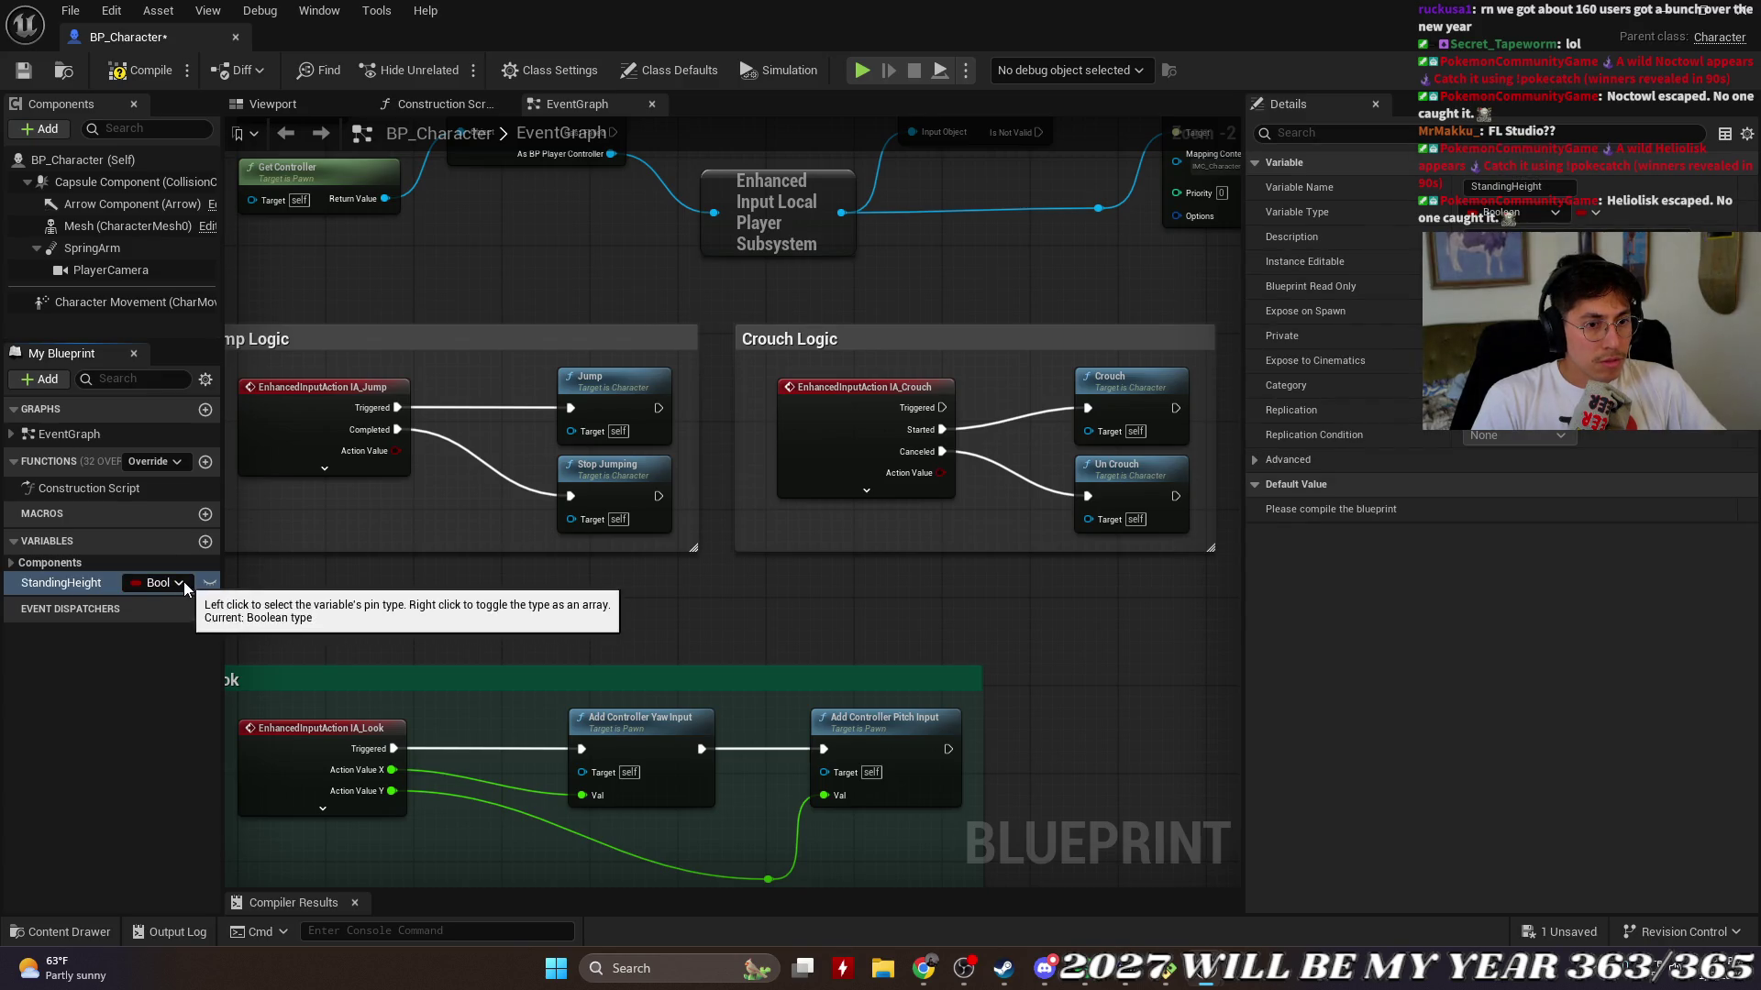
pyautogui.click(184, 581)
pyautogui.click(170, 310)
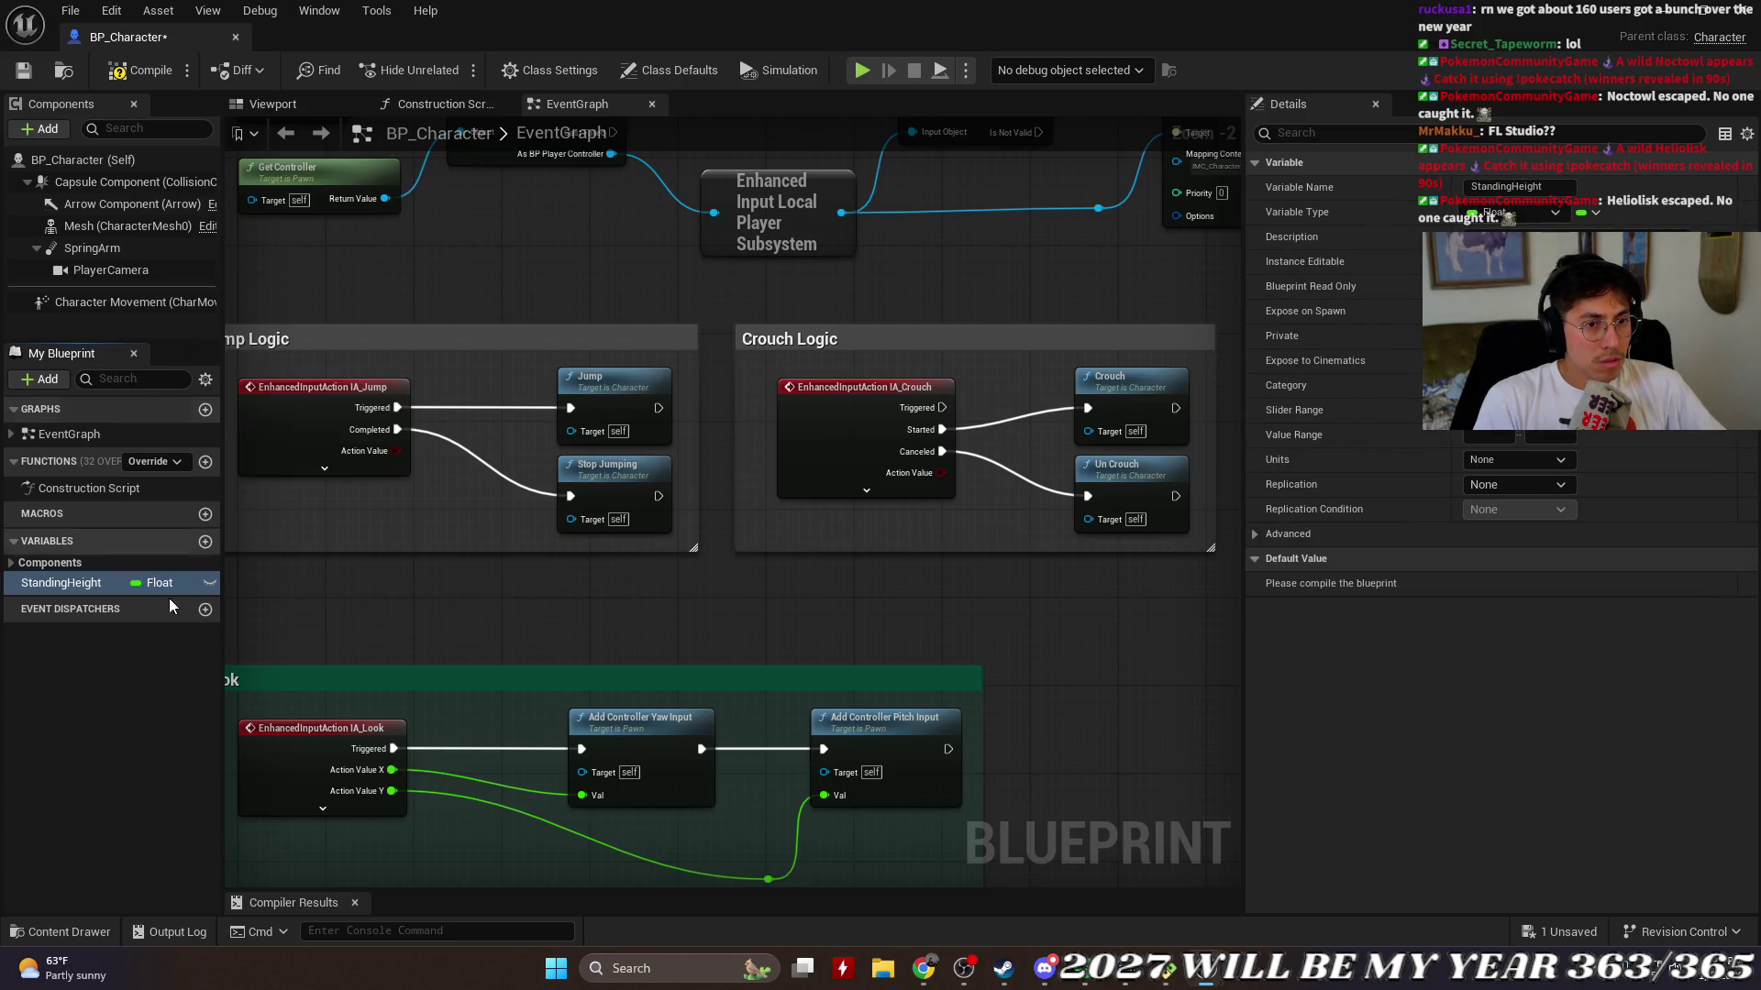
pyautogui.click(93, 707)
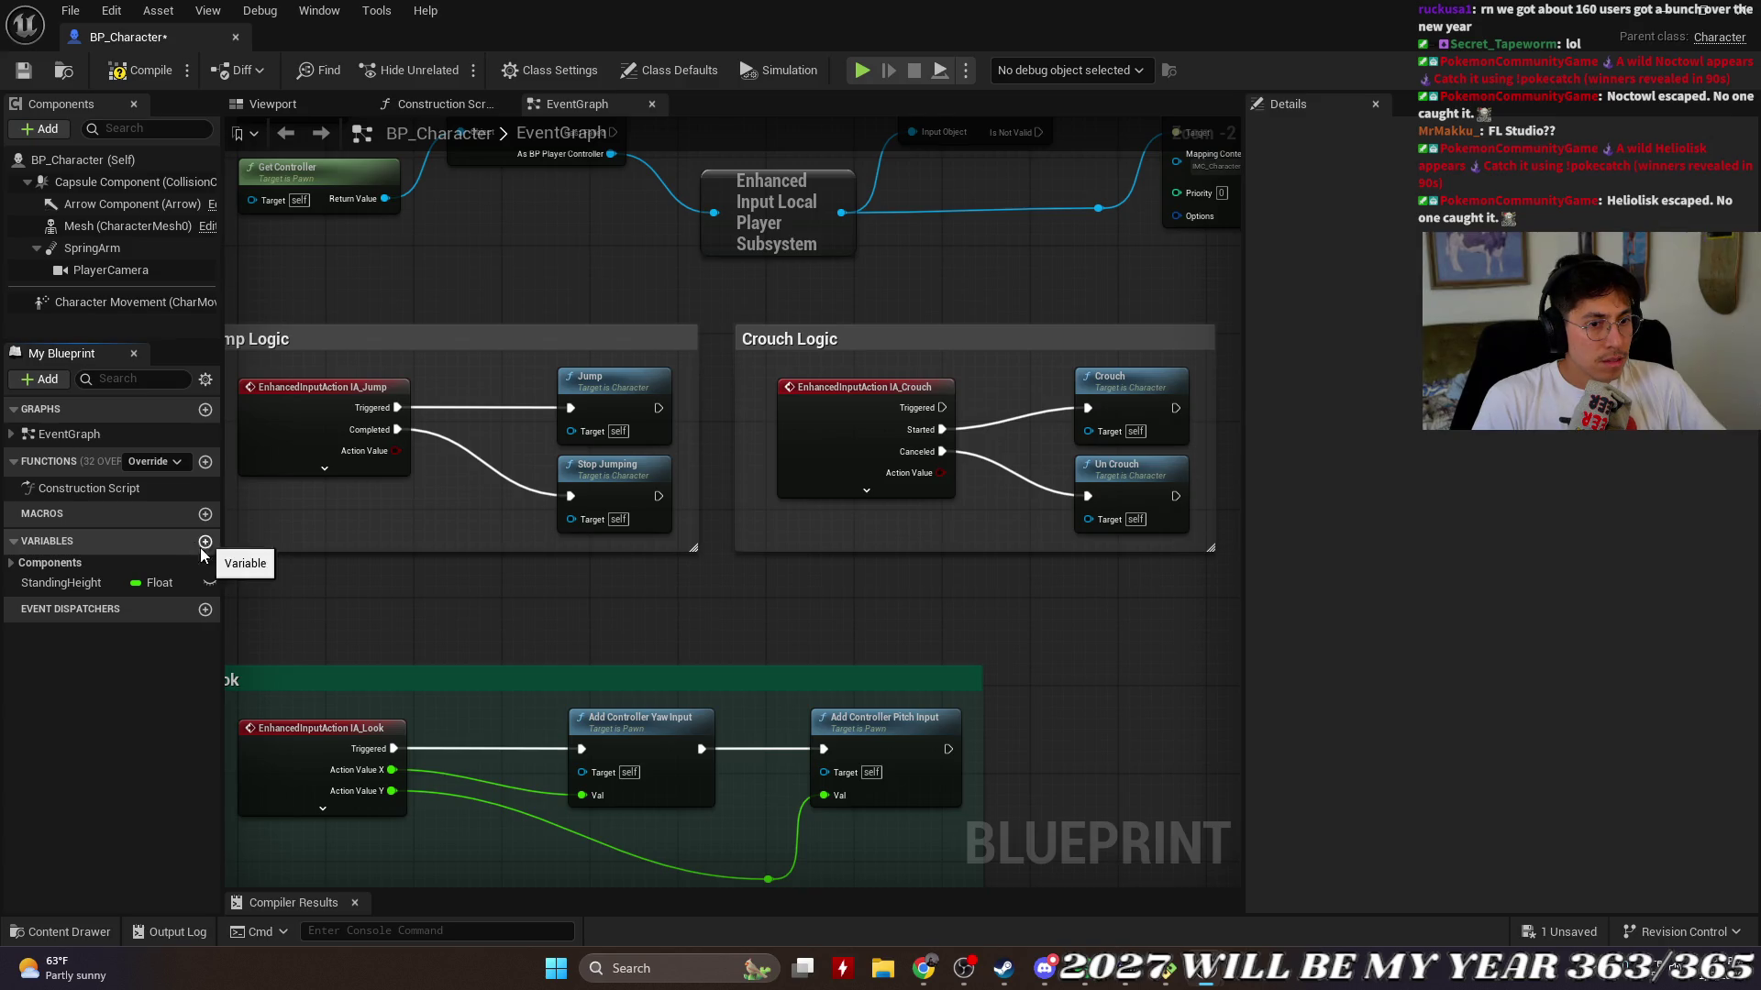
pyautogui.click(64, 583)
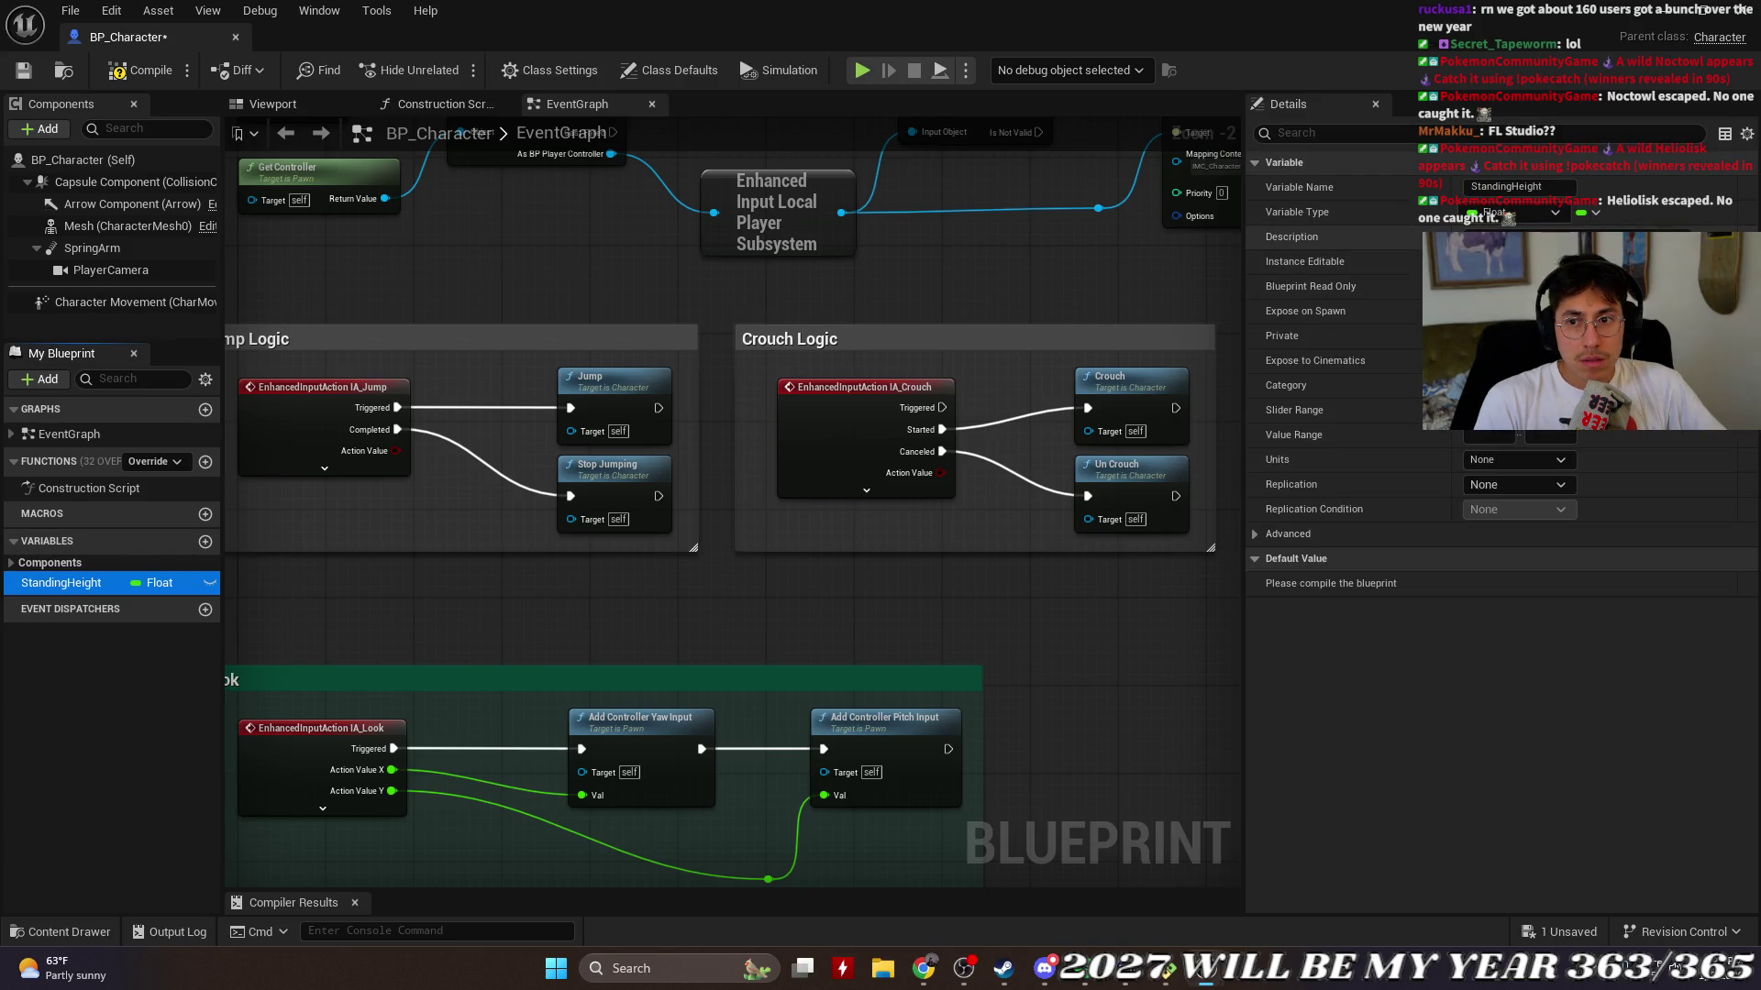
# Step: Add a second variable named CrouchedHeight
pyautogui.click(206, 541)
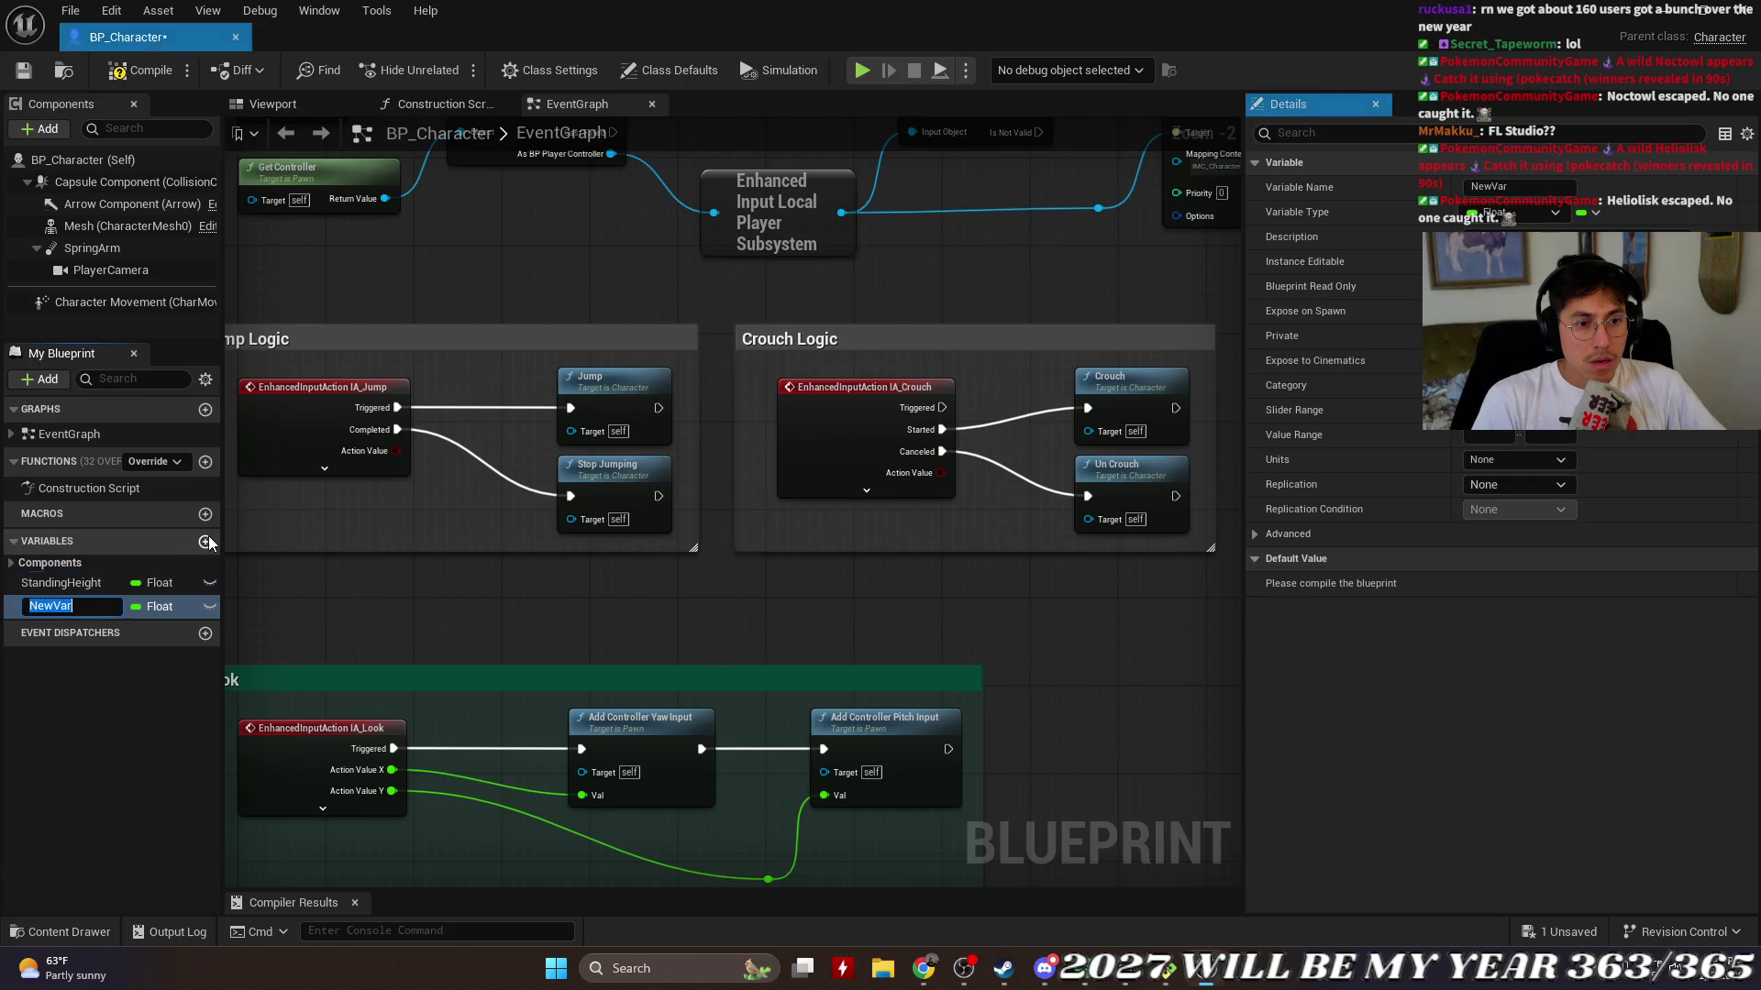
pyautogui.write('Crou')
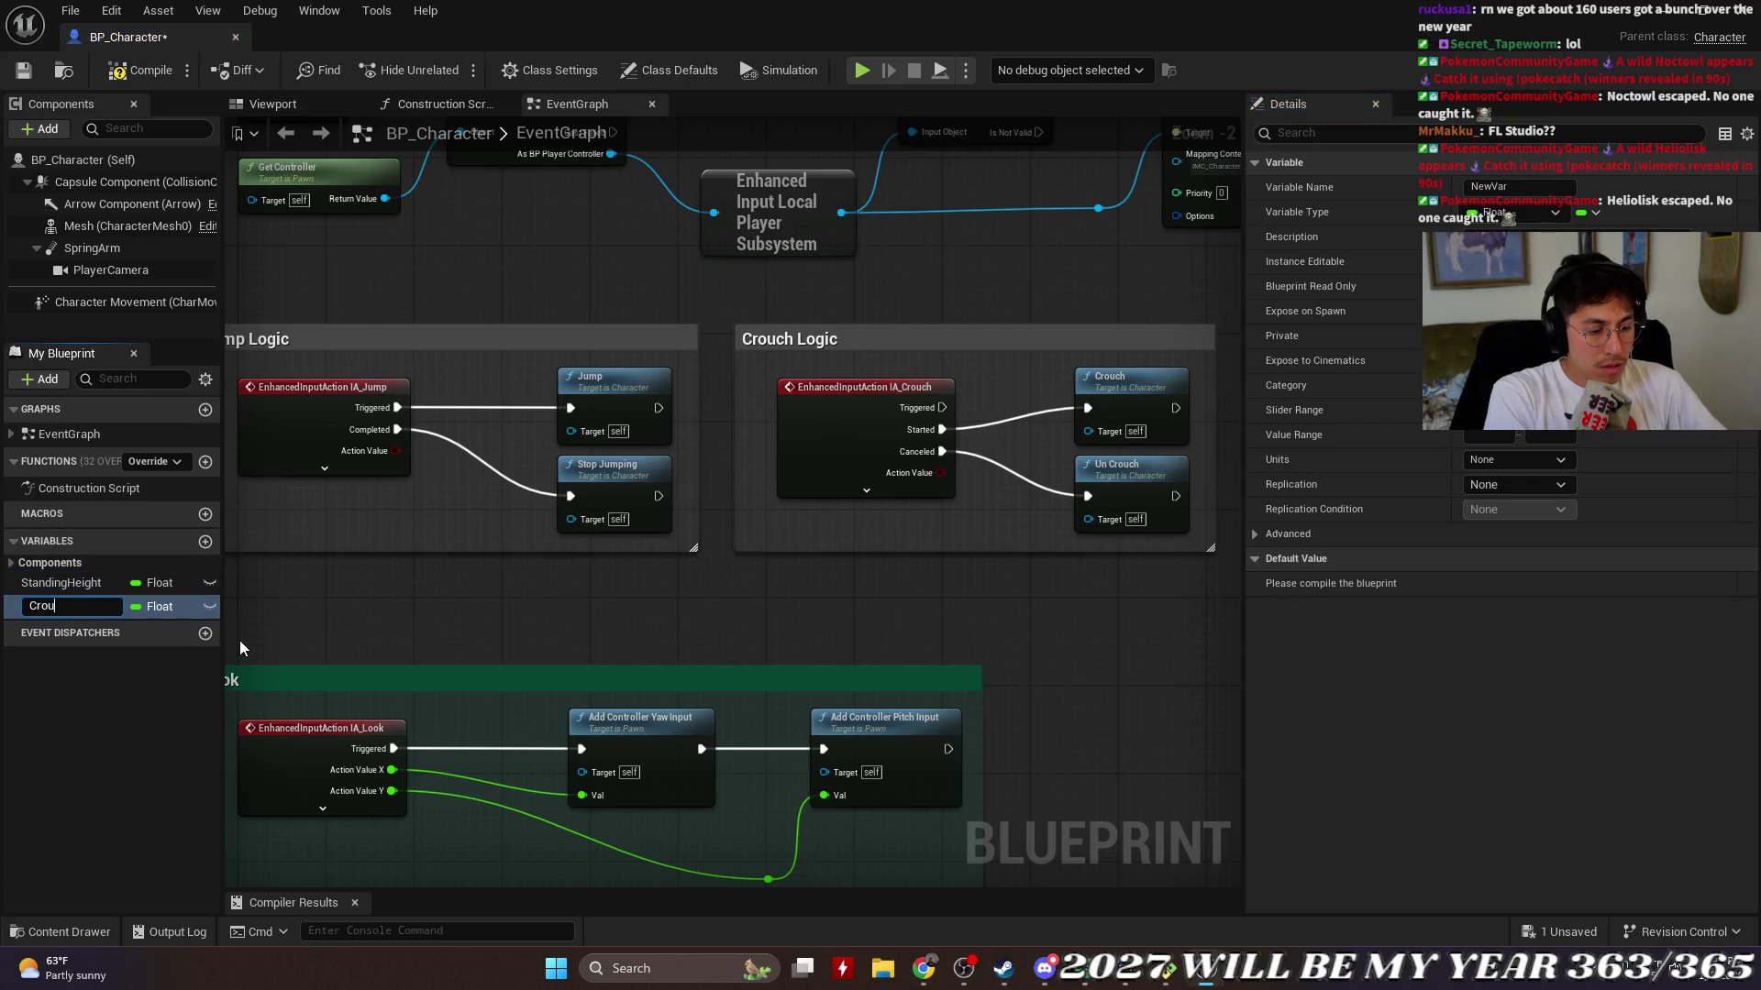
pyautogui.write('ched')
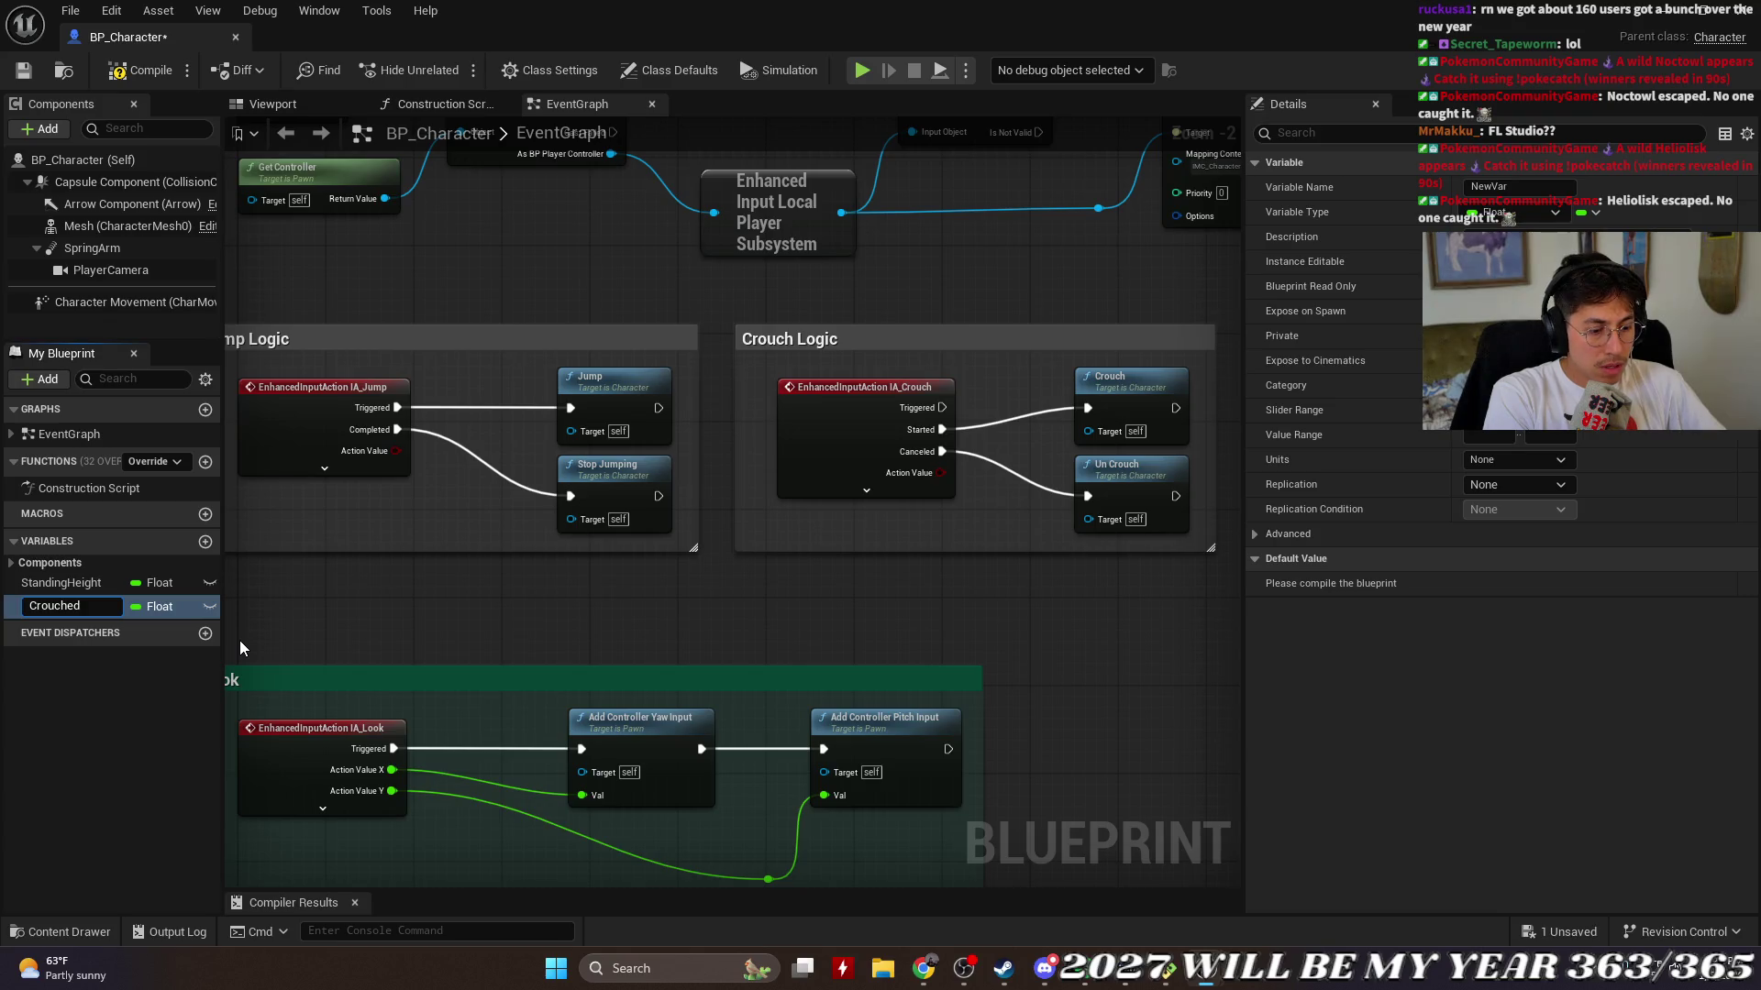
pyautogui.write('Height')
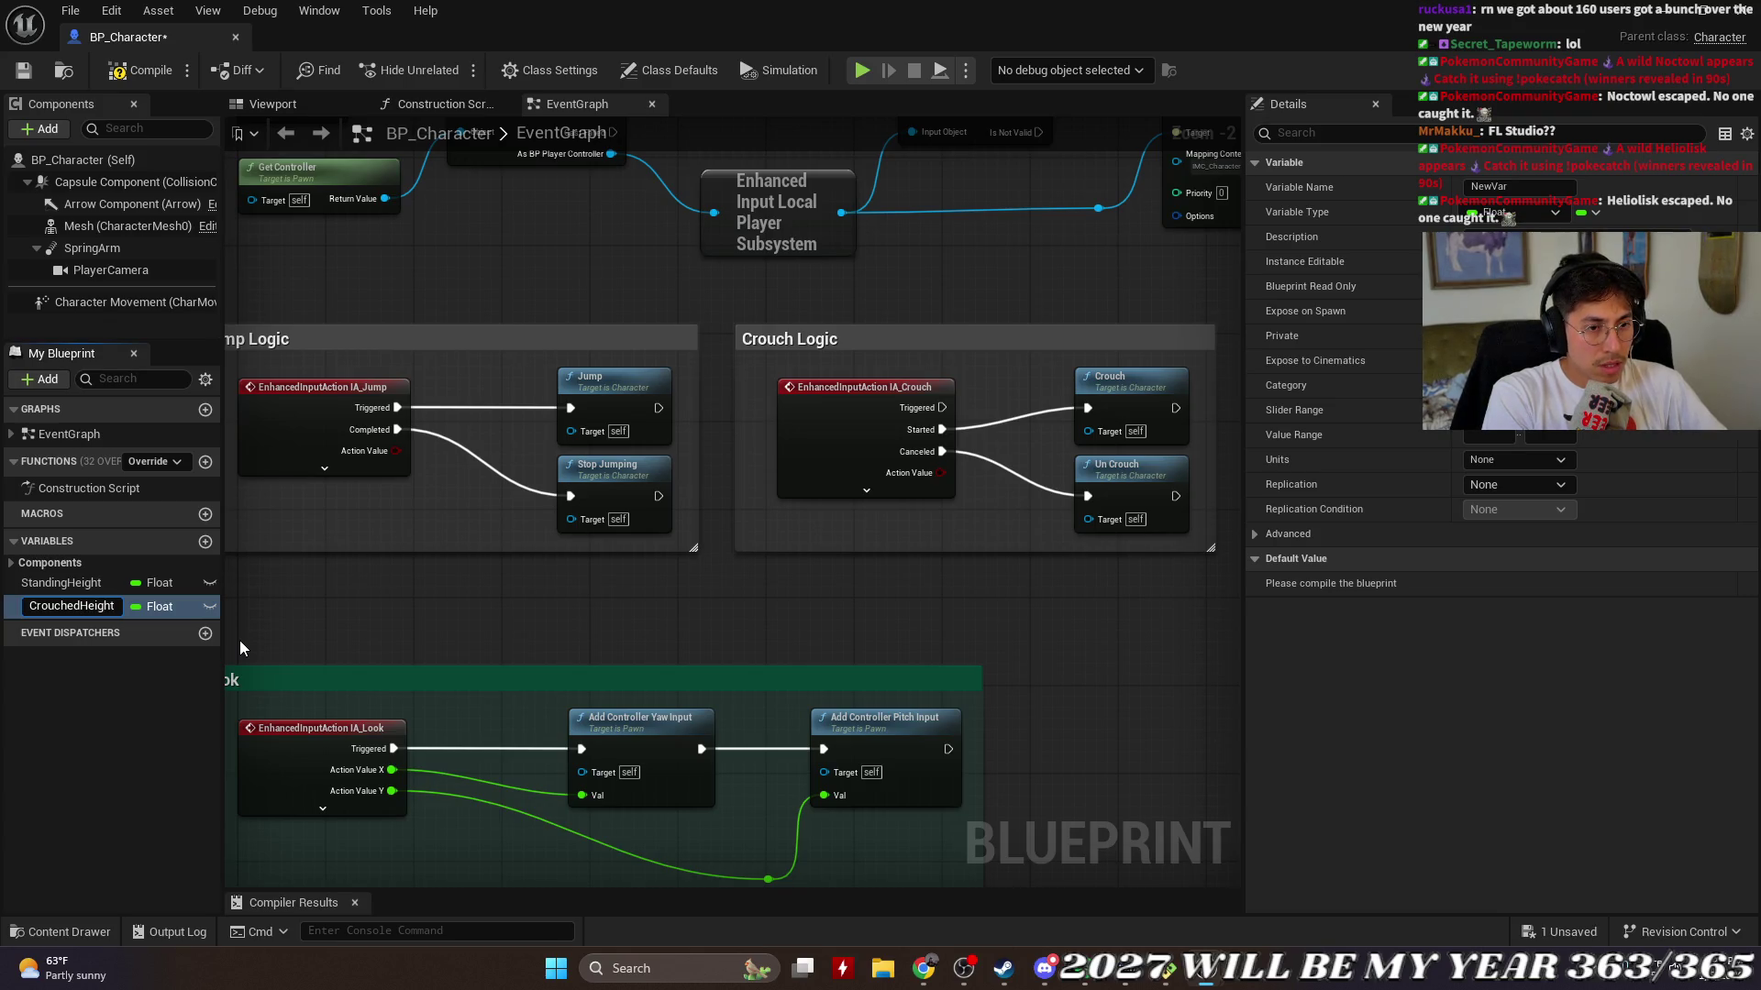
pyautogui.press('Return')
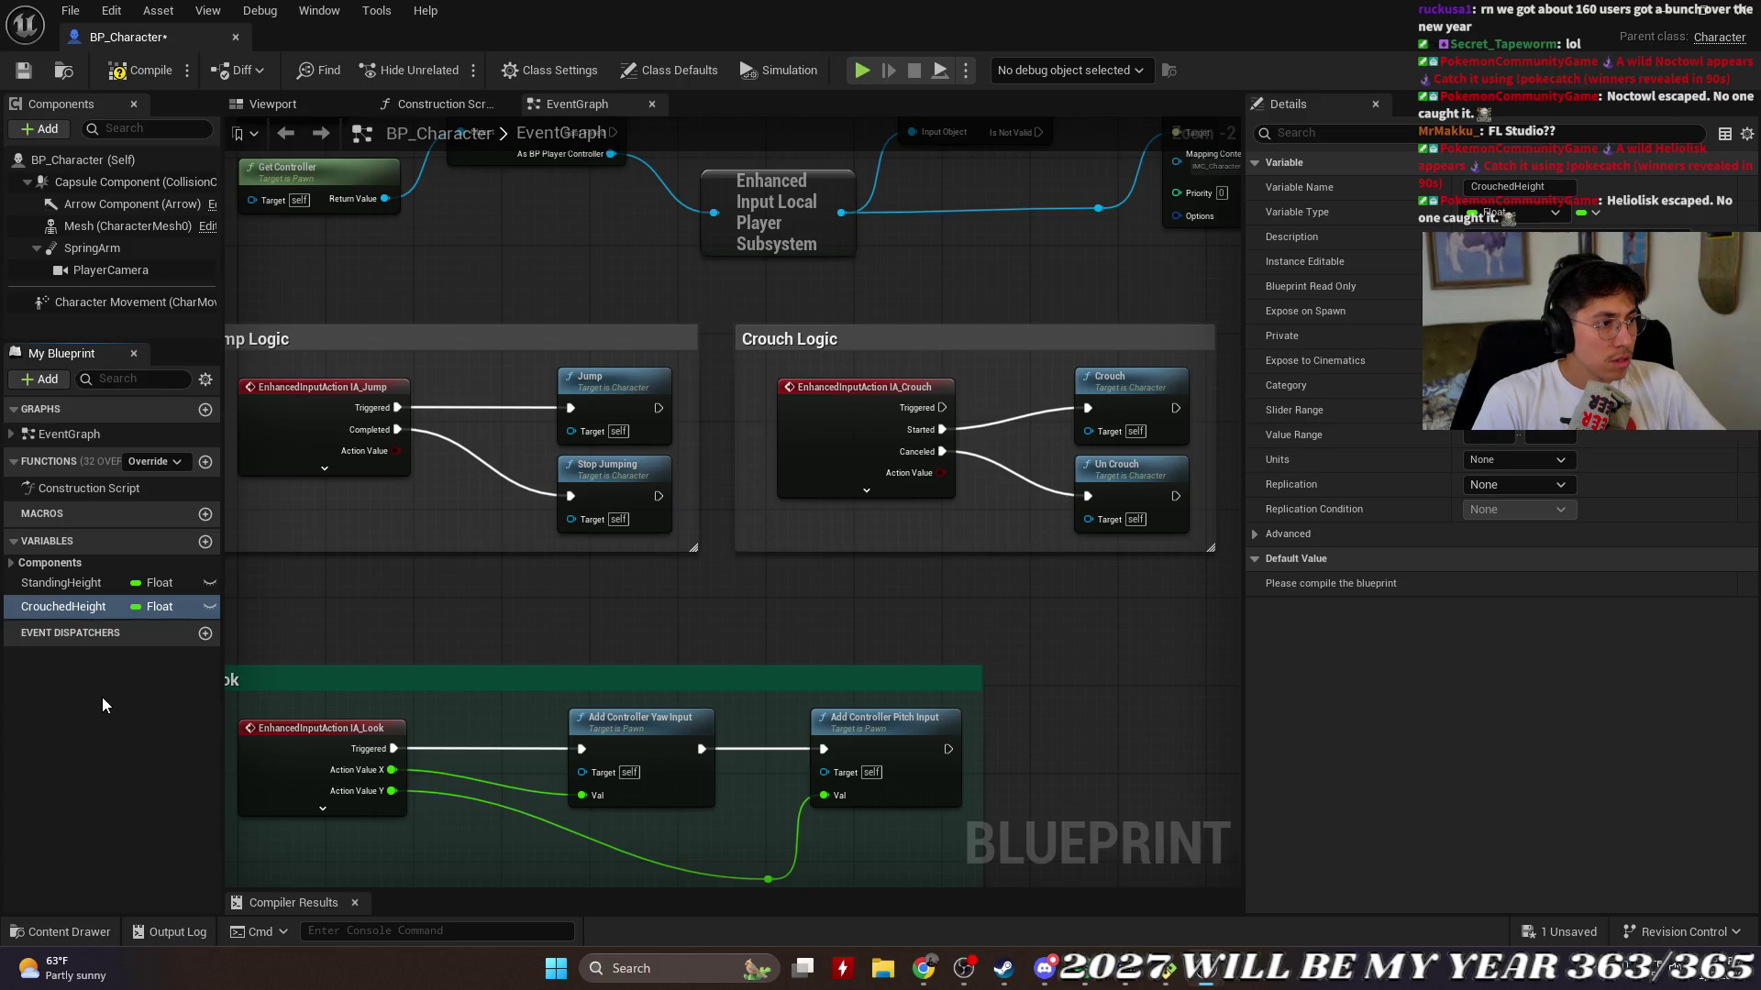
pyautogui.click(103, 699)
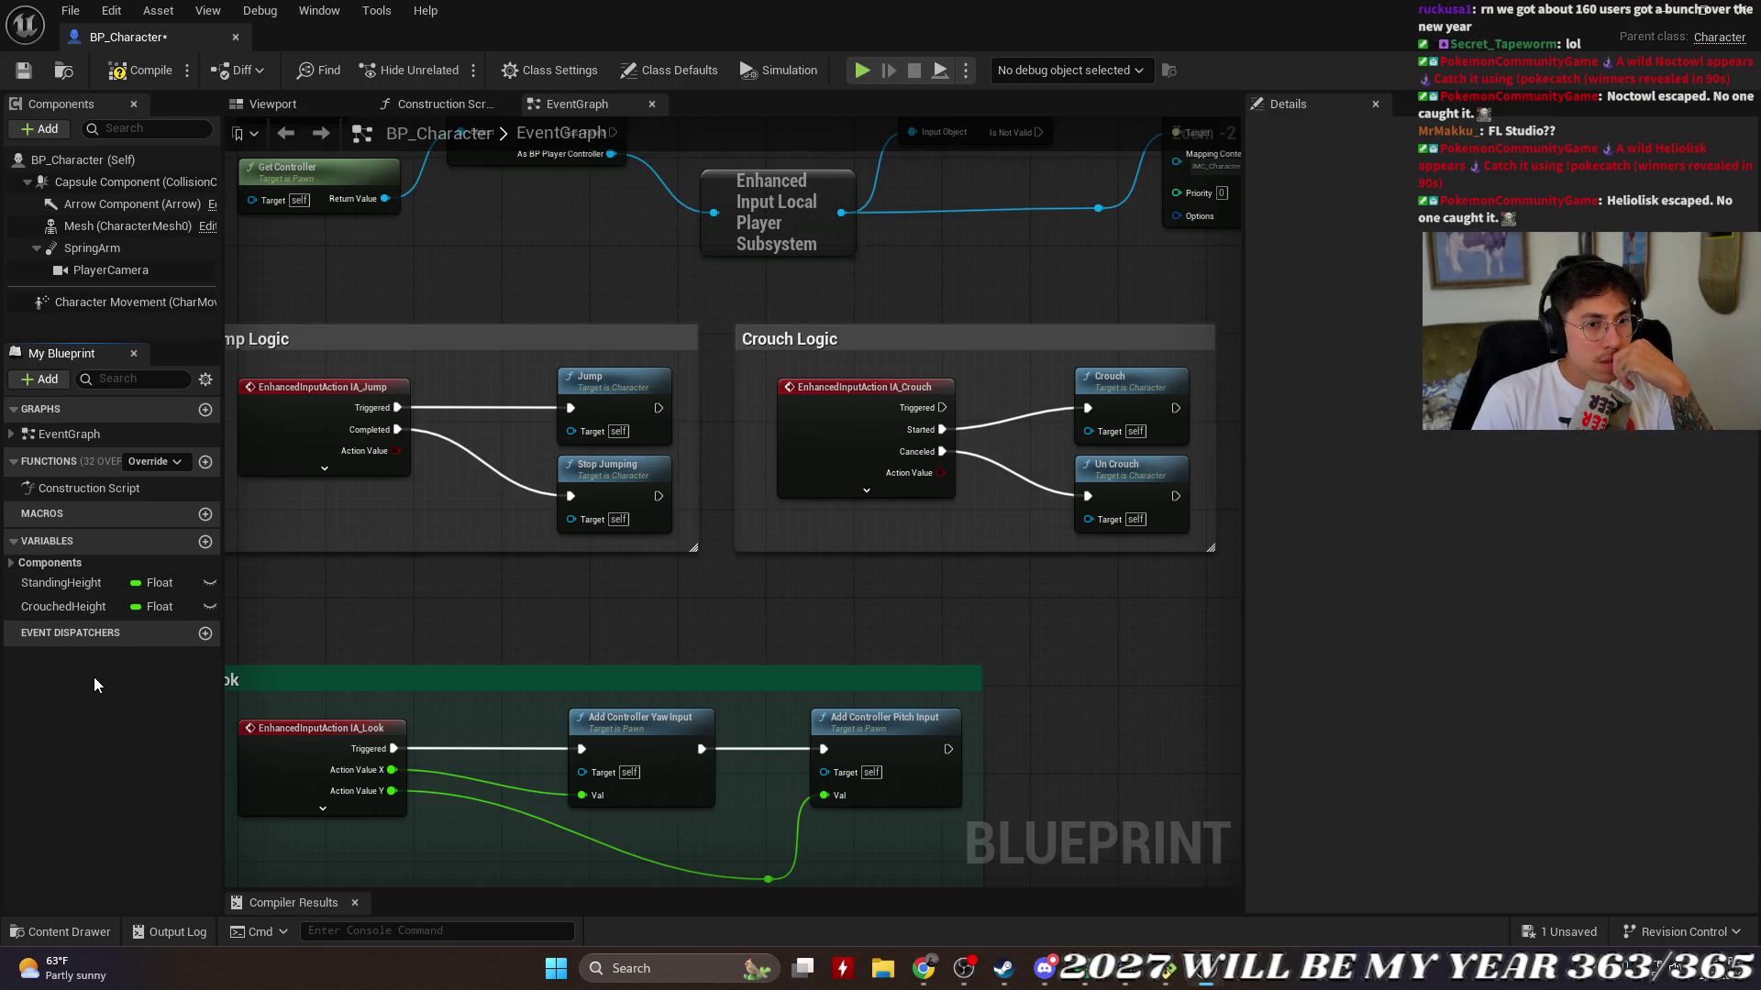
# Step: Add an Is Crouching node fed by Character Movement and arrange the new nodes
pyautogui.moveTo(801, 597); pyautogui.dragTo(379, 609)
pyautogui.rightClick(921, 482)
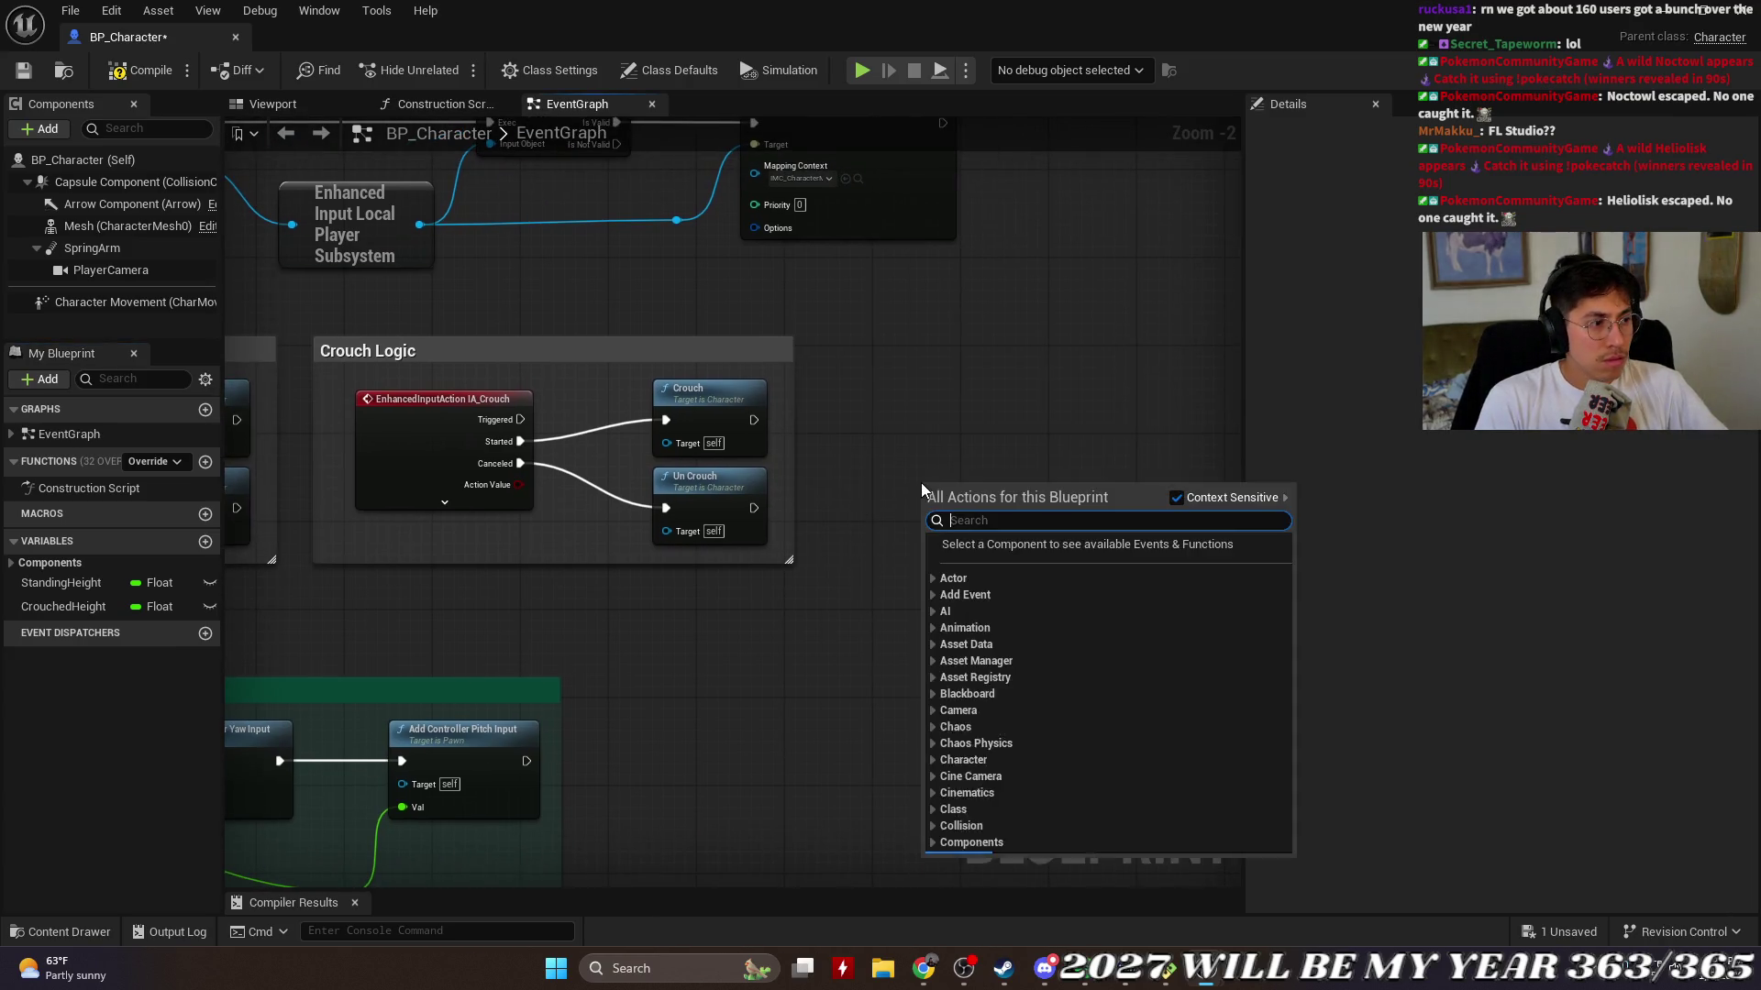
pyautogui.write('iscrou')
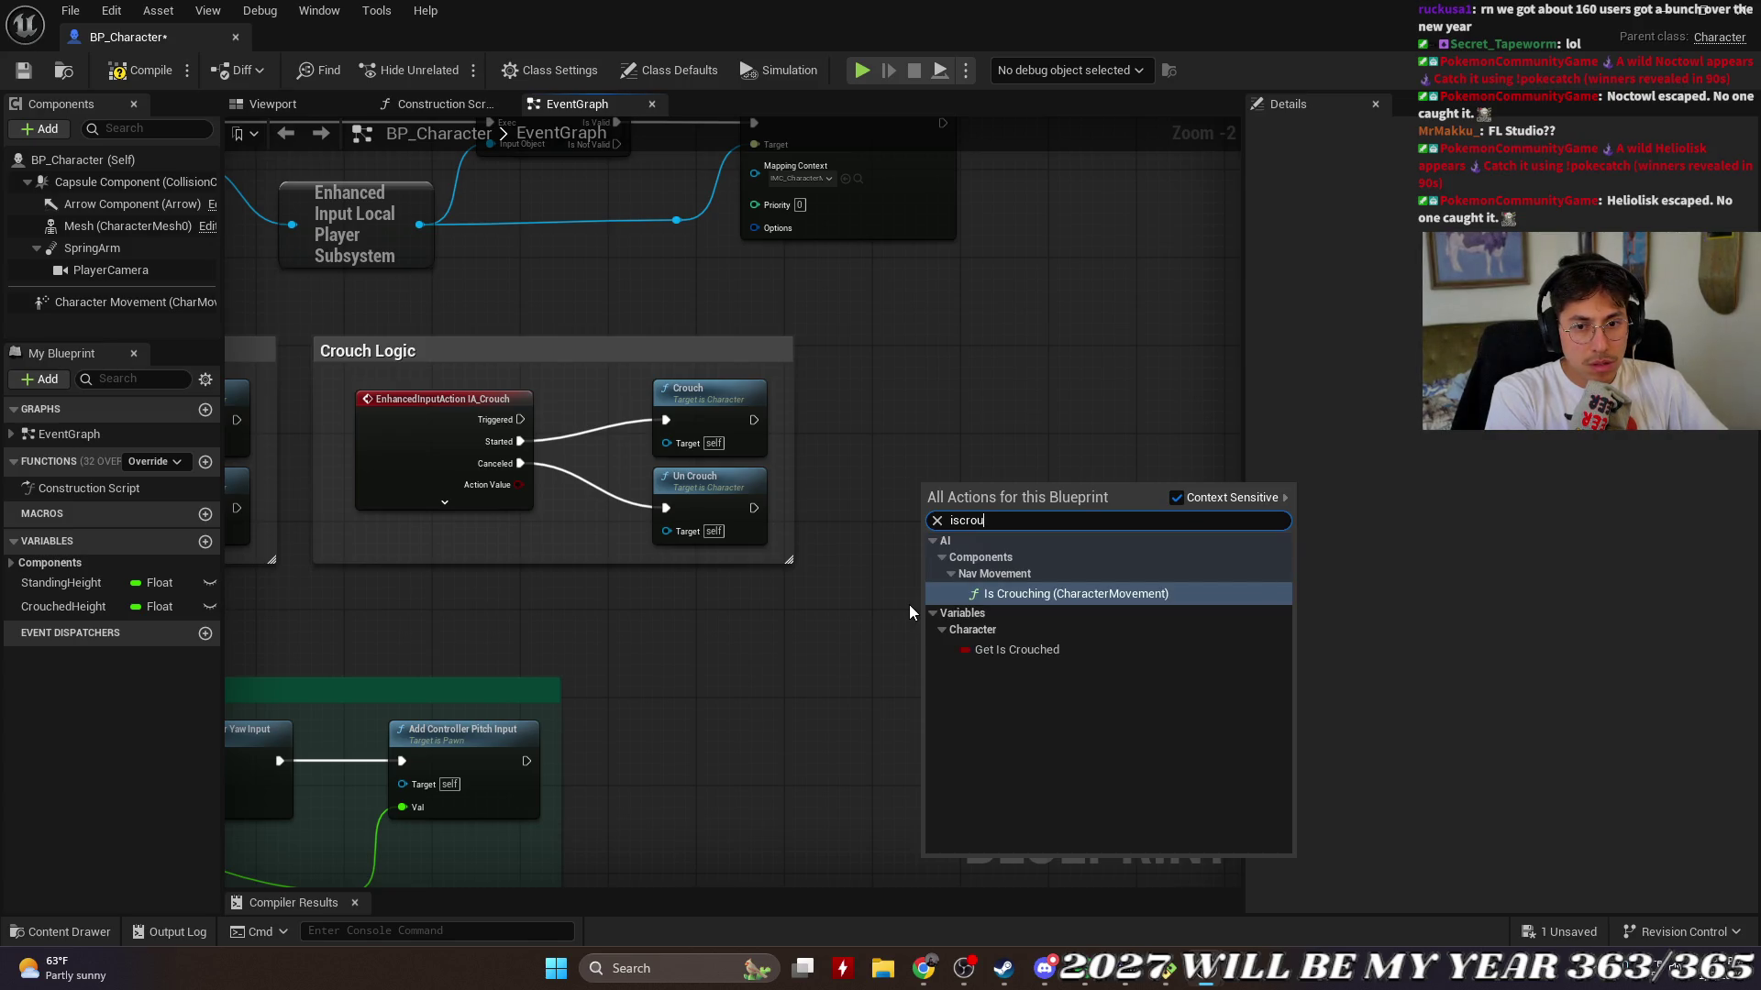
pyautogui.click(999, 595)
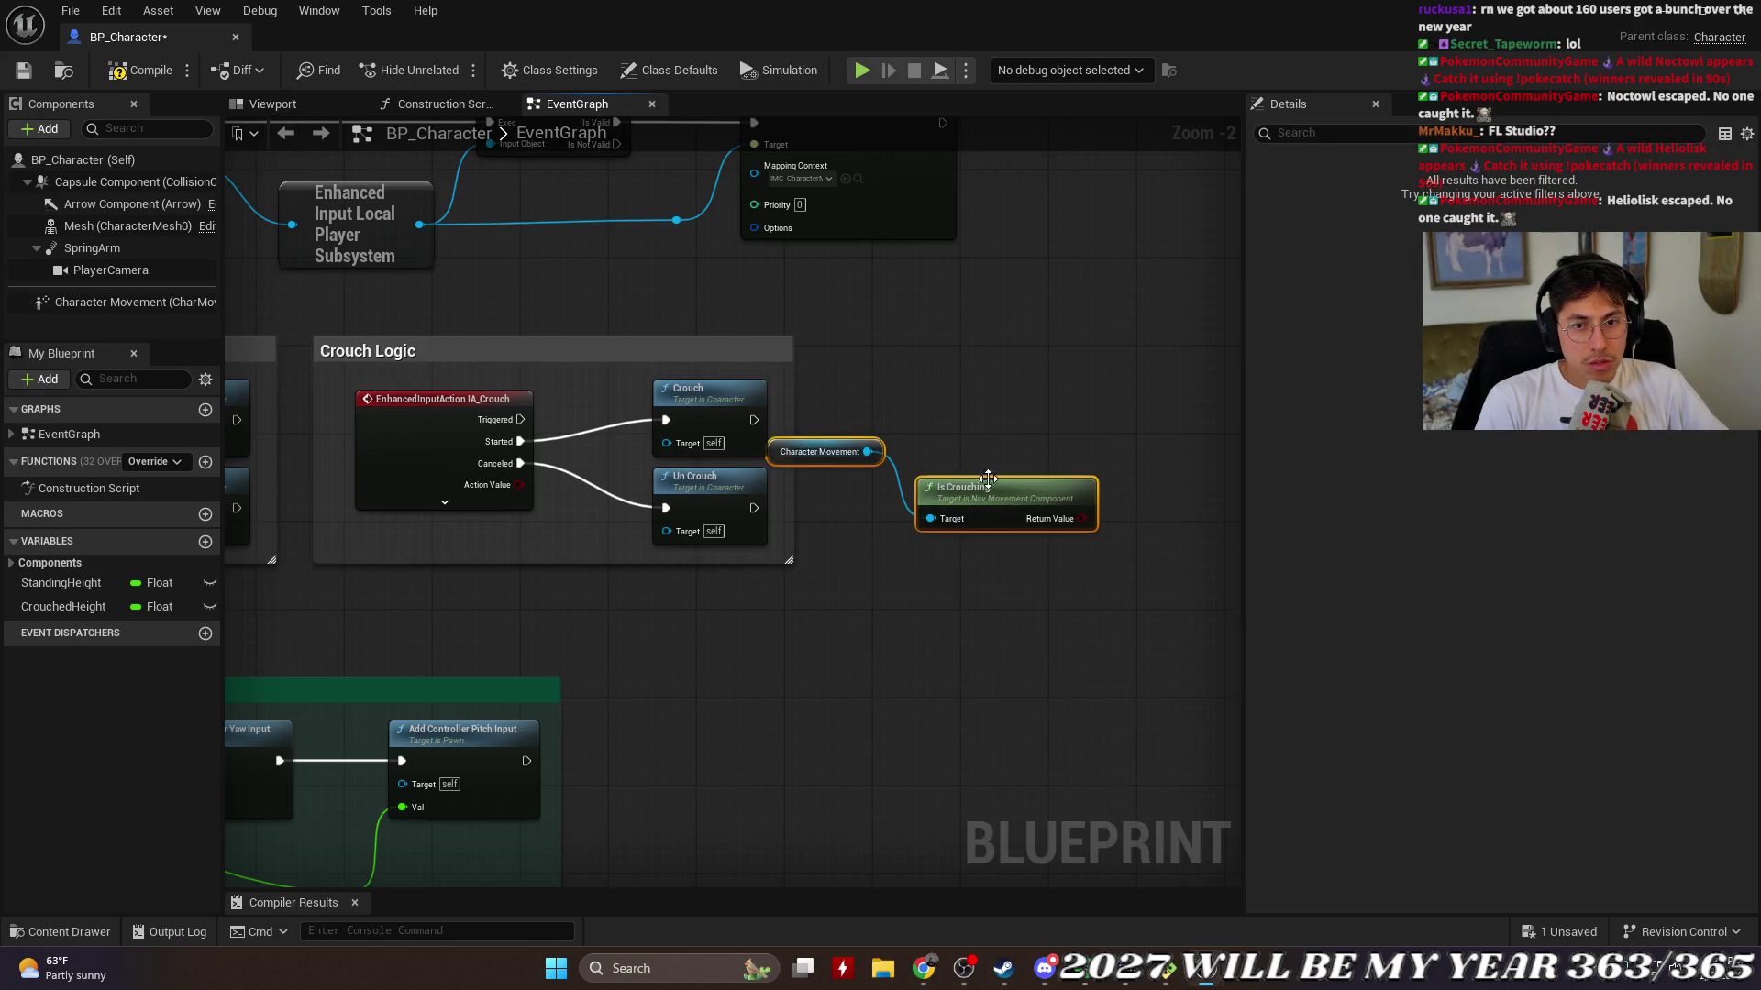
pyautogui.moveTo(819, 456); pyautogui.dragTo(846, 436)
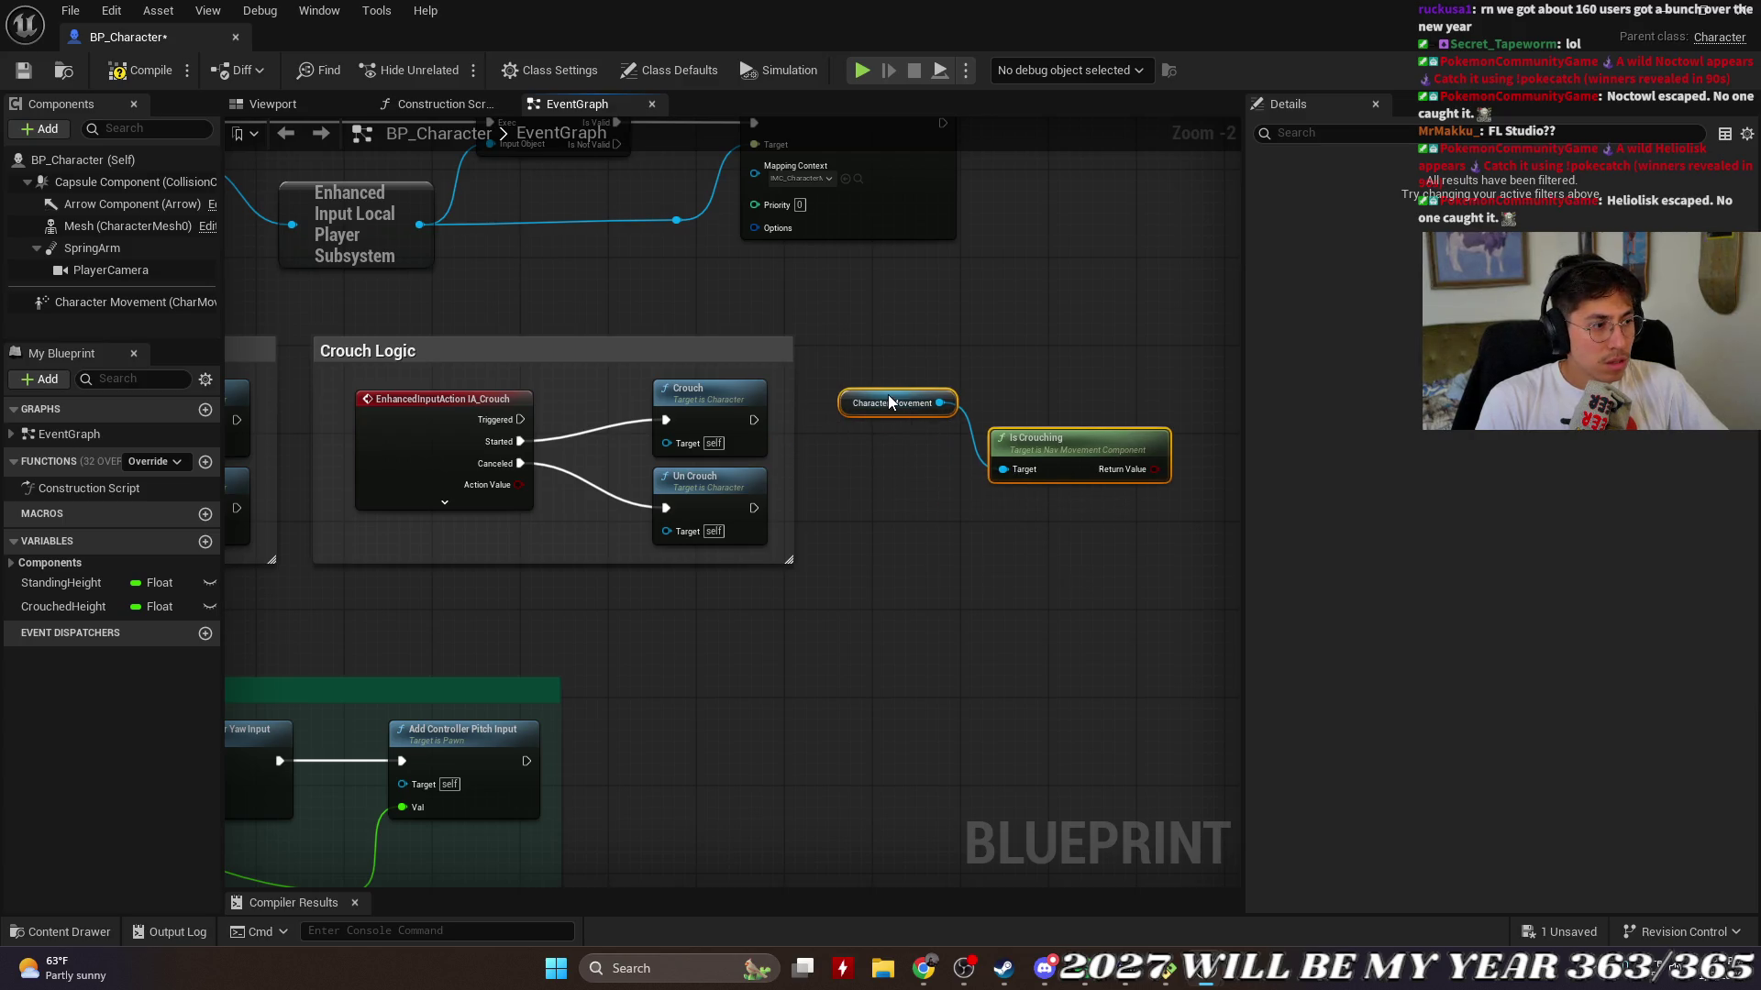
pyautogui.moveTo(889, 401)
pyautogui.mouseDown()
pyautogui.moveTo(844, 542)
pyautogui.moveTo(886, 467)
pyautogui.moveTo(890, 514)
pyautogui.moveTo(887, 461)
pyautogui.moveTo(890, 636)
pyautogui.mouseUp()
pyautogui.click(910, 437)
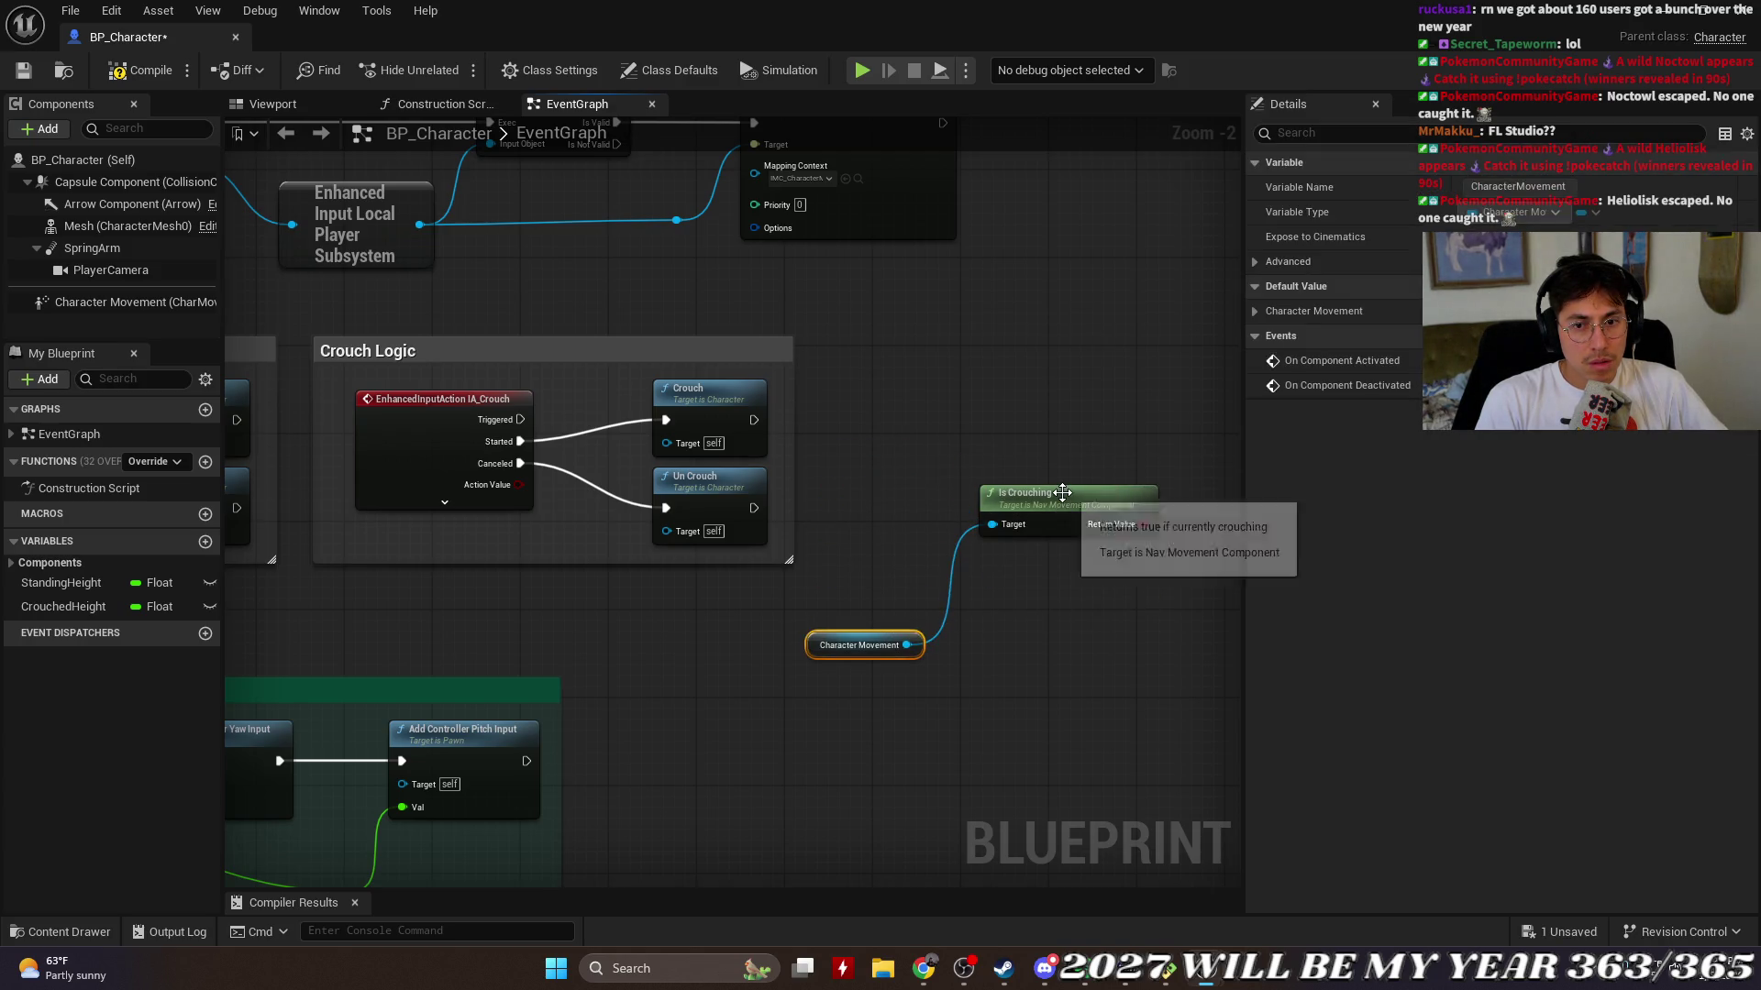
pyautogui.moveTo(1061, 492)
pyautogui.mouseDown()
pyautogui.moveTo(1004, 484)
pyautogui.moveTo(1054, 497)
pyautogui.mouseUp()
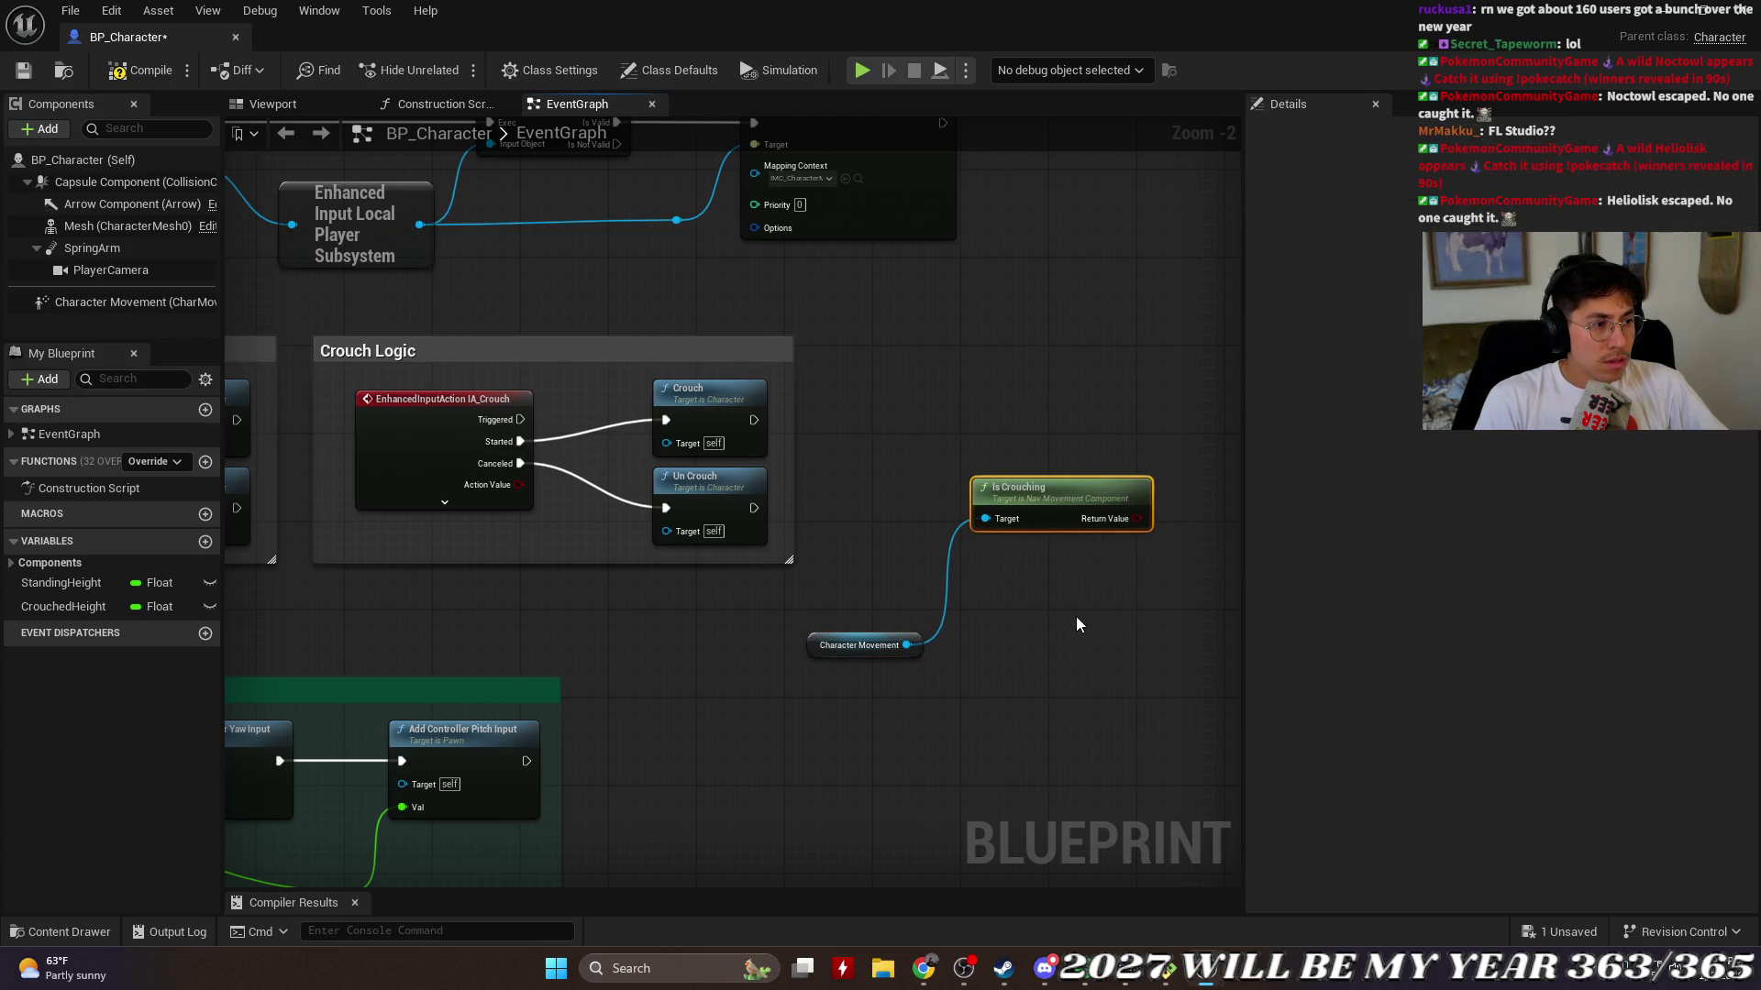
pyautogui.moveTo(1075, 614); pyautogui.dragTo(991, 601)
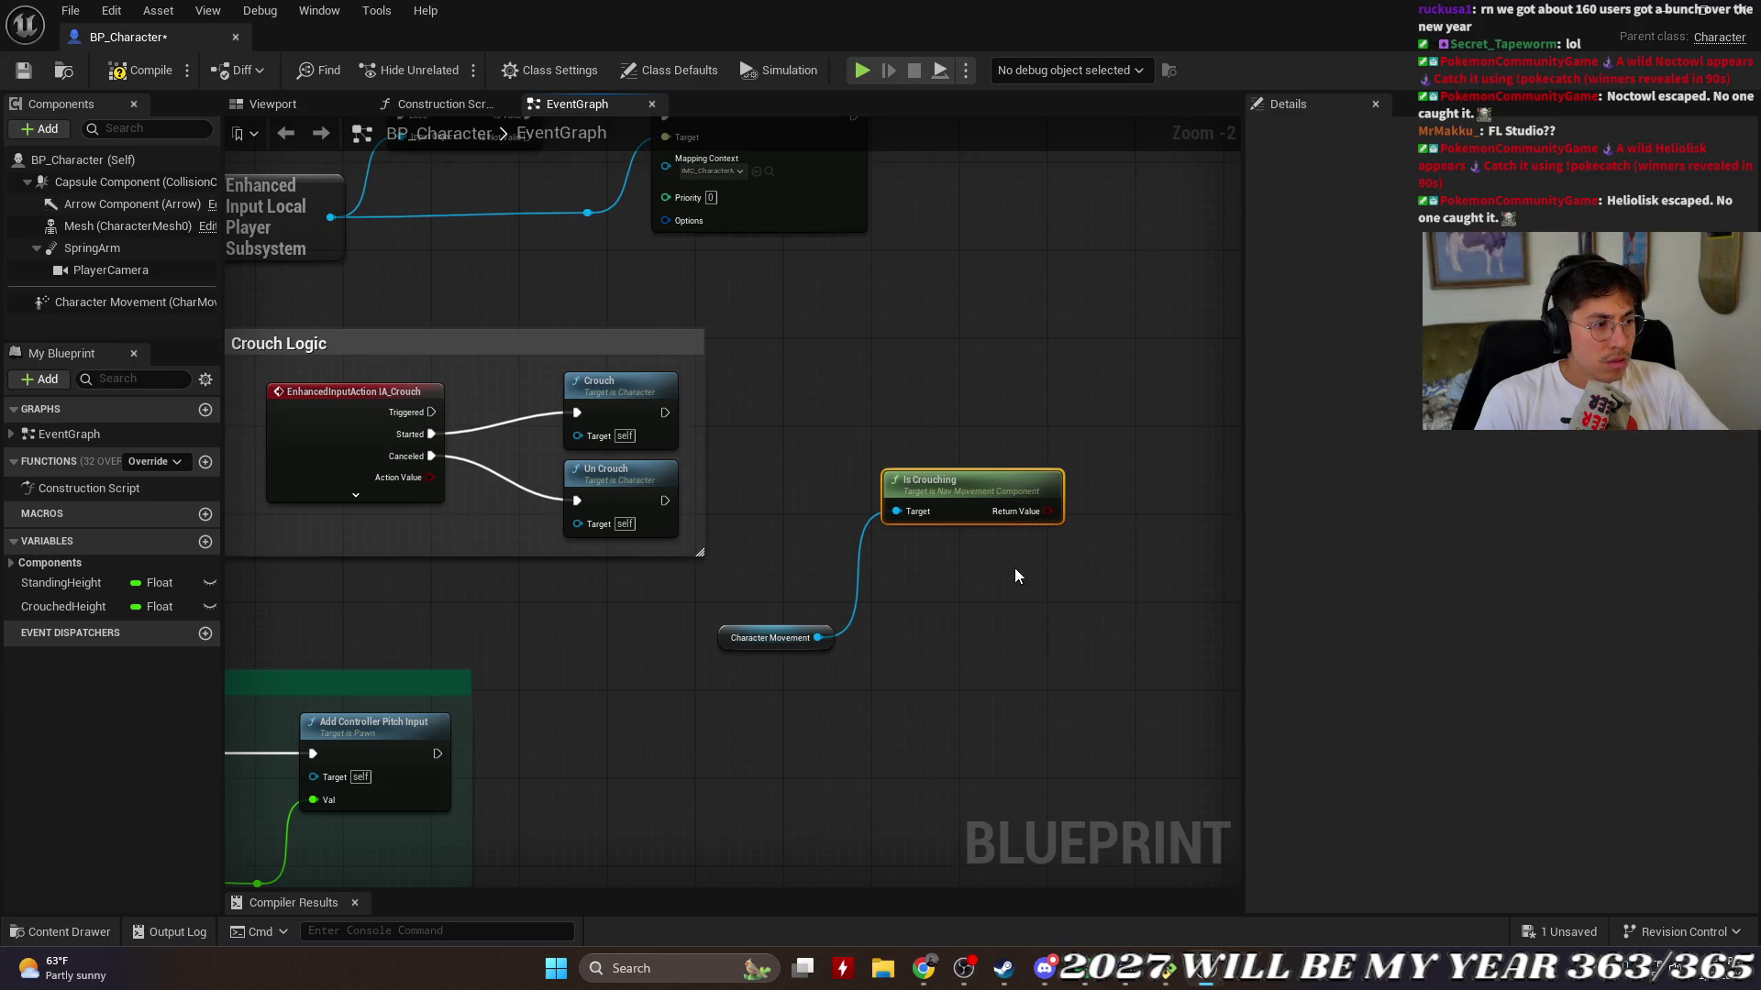
# Step: Search graph actions for 'crouch r', then dismiss the search without adding anything
pyautogui.rightClick(1006, 601)
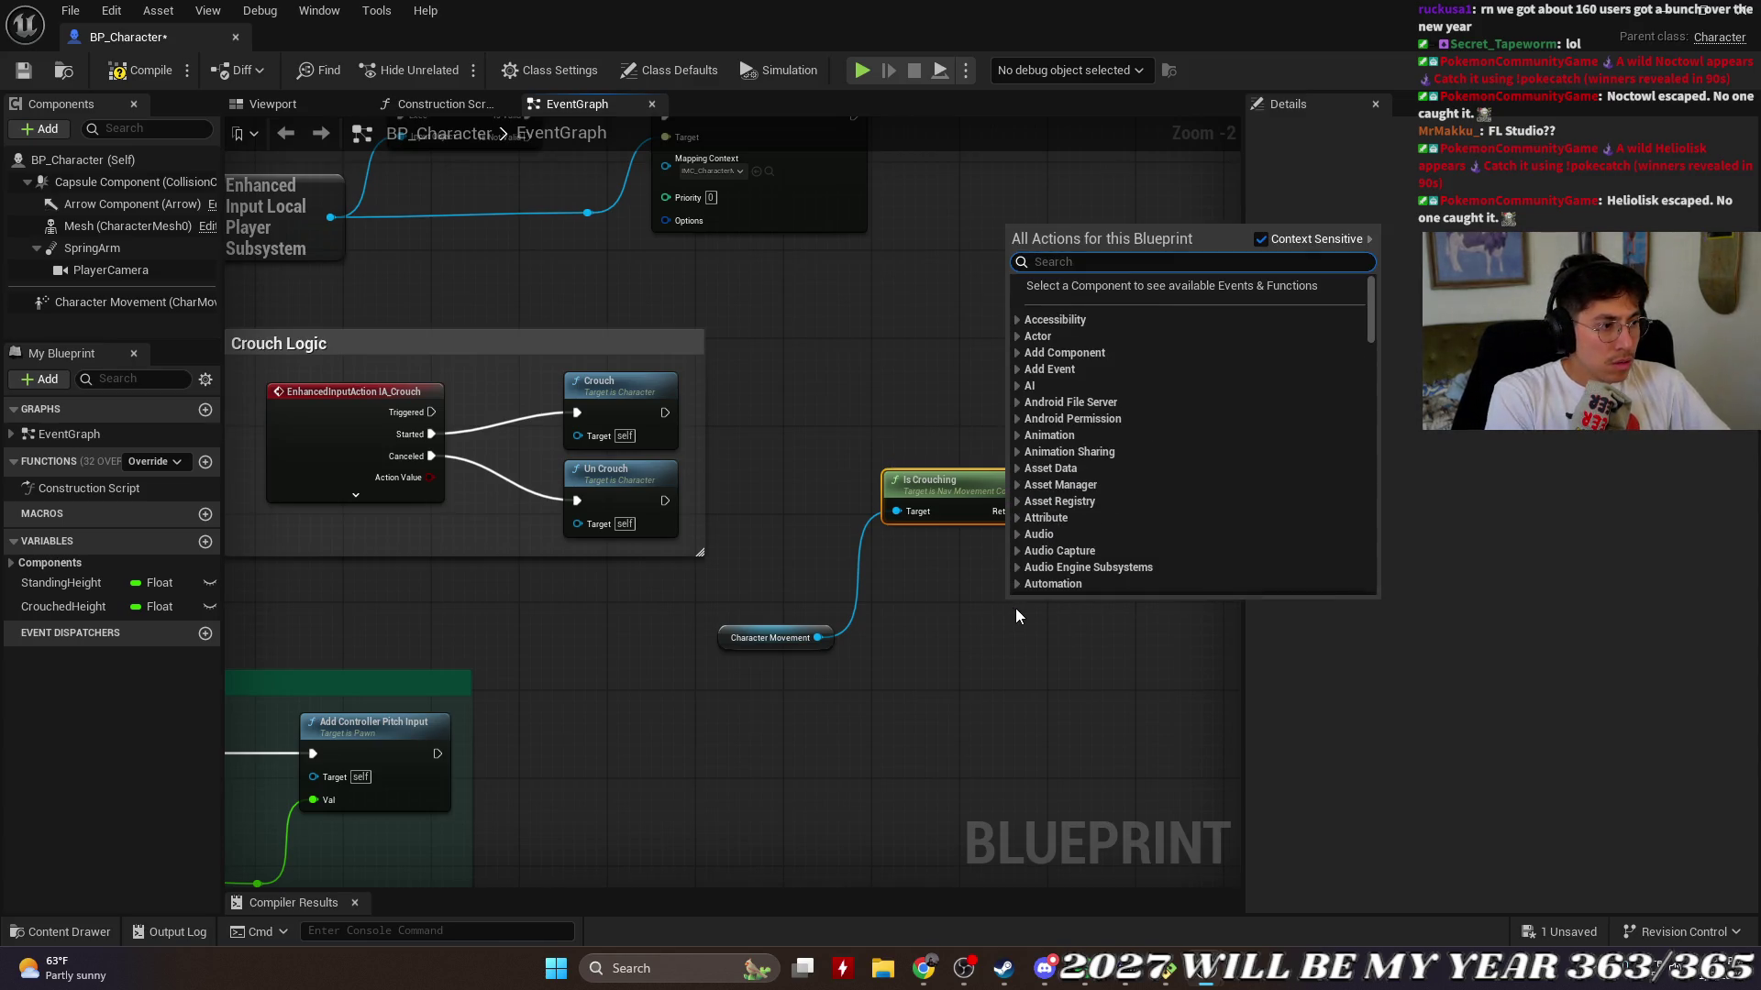
pyautogui.write('crouch r')
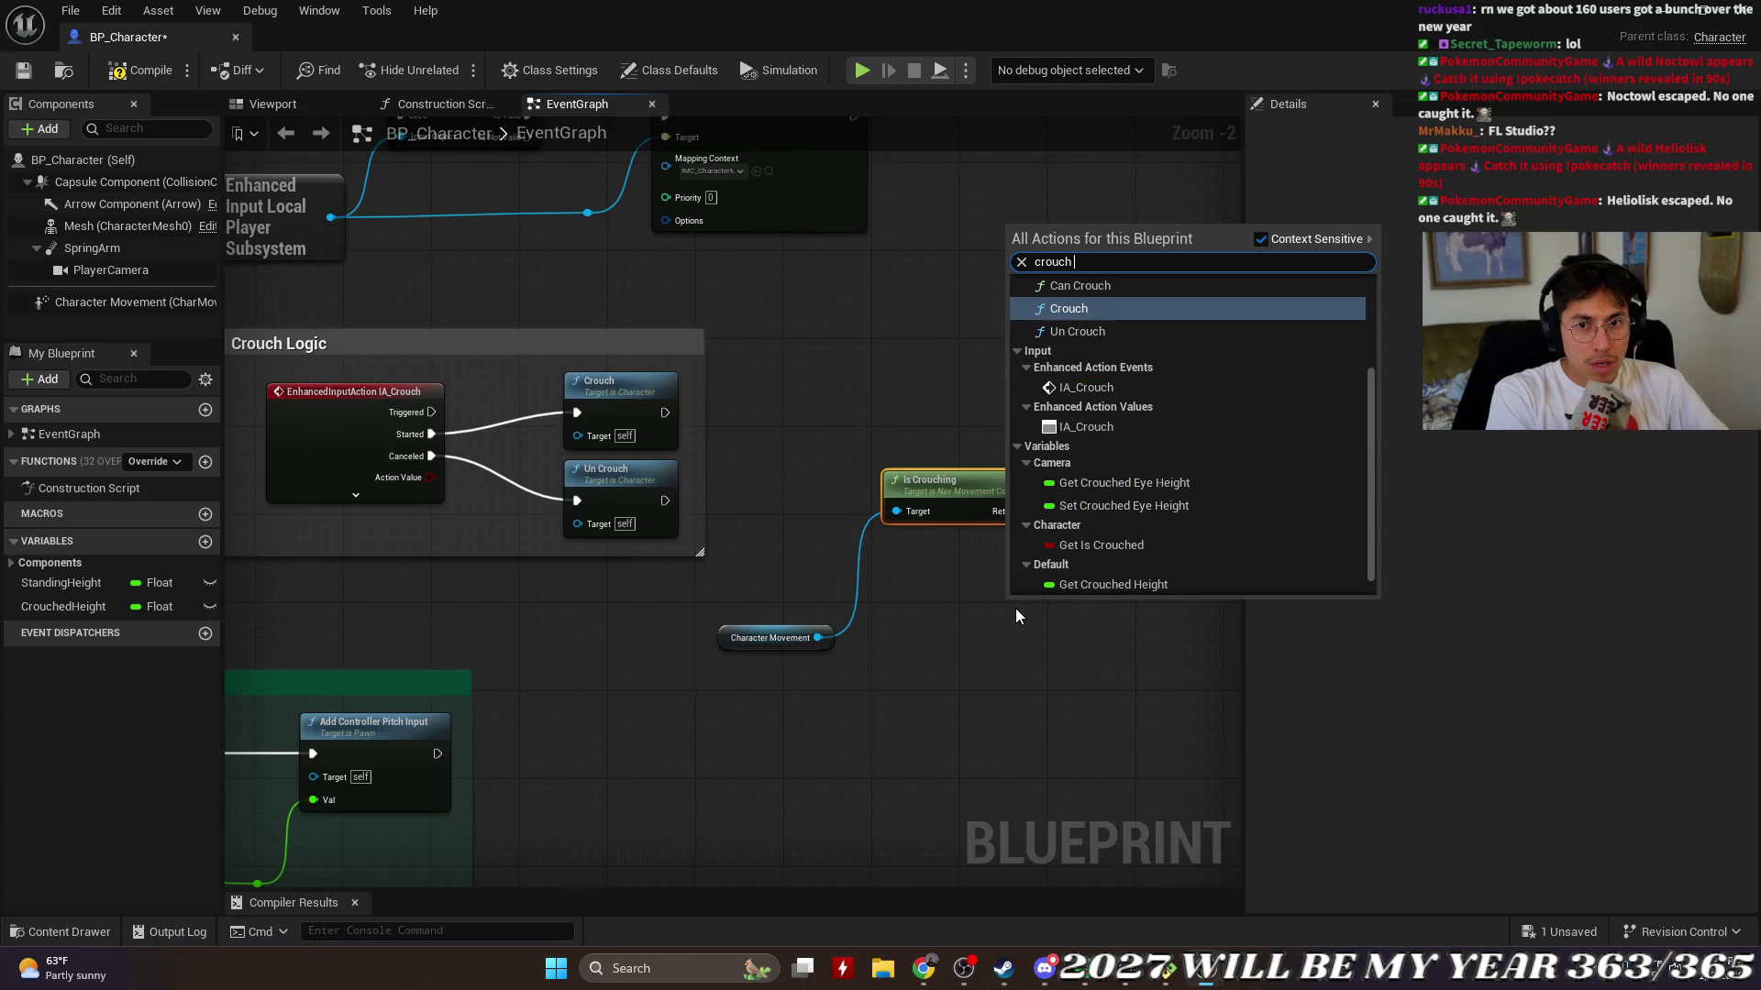
pyautogui.press('BackSpace')
pyautogui.press('BackSpace')
pyautogui.press('BackSpace')
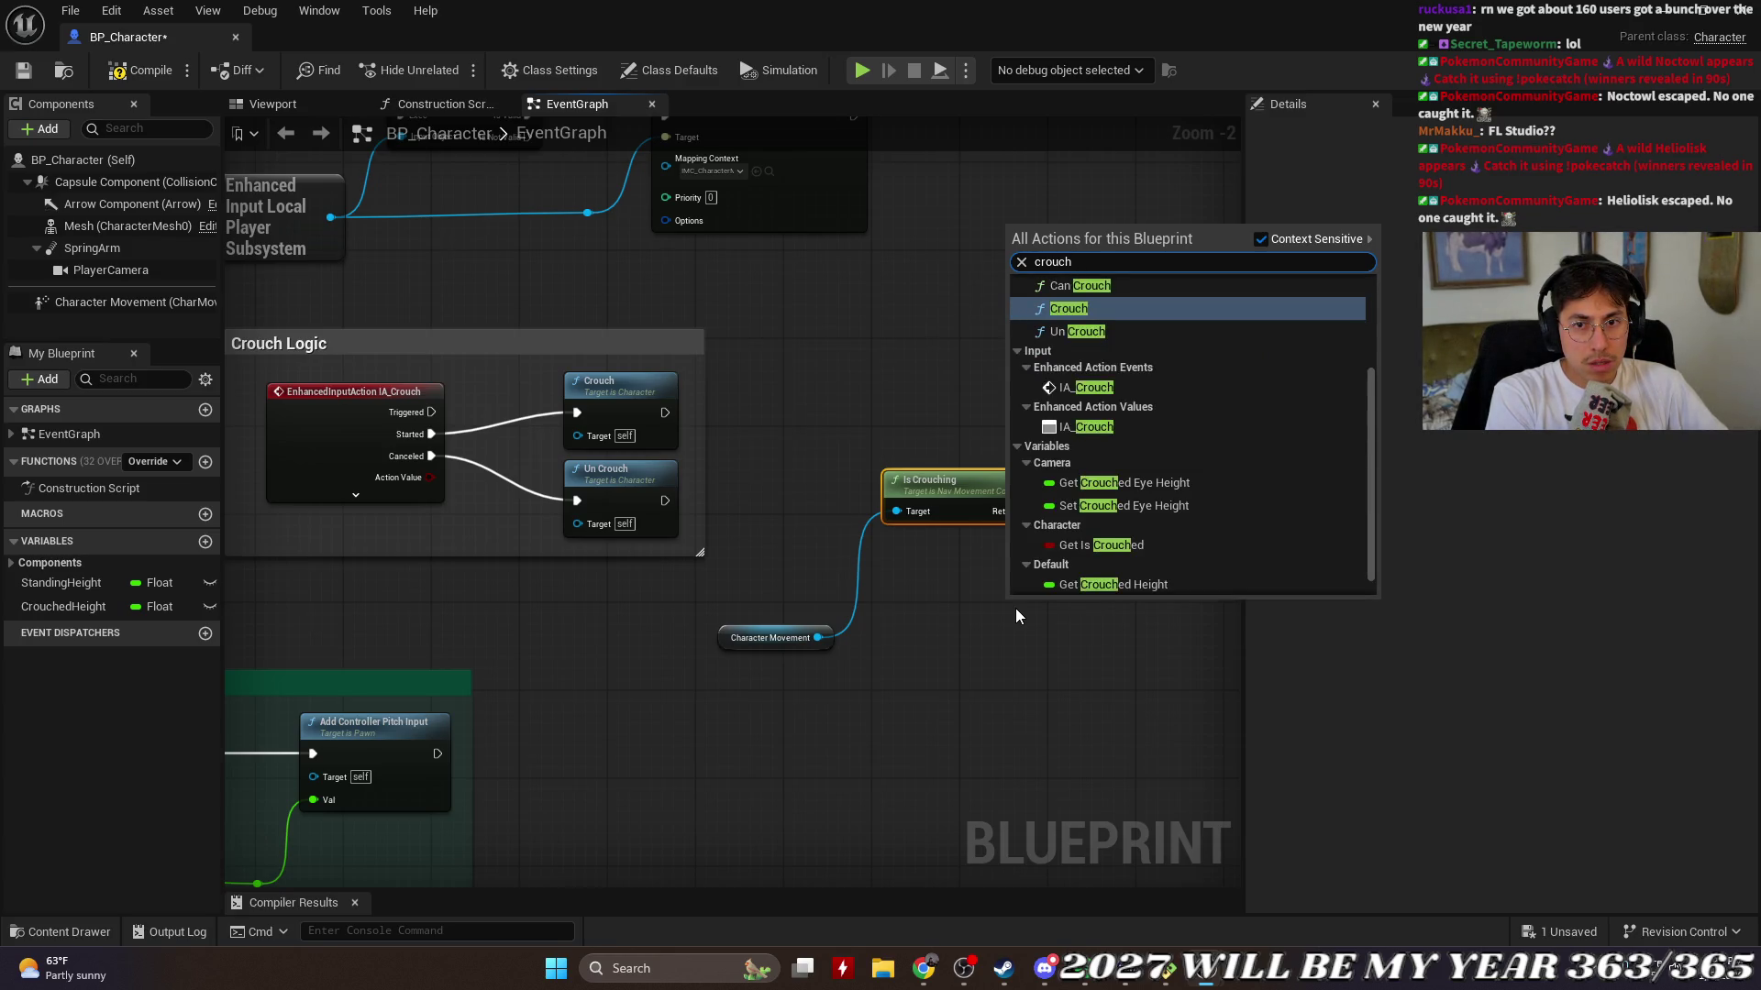
pyautogui.click(1021, 631)
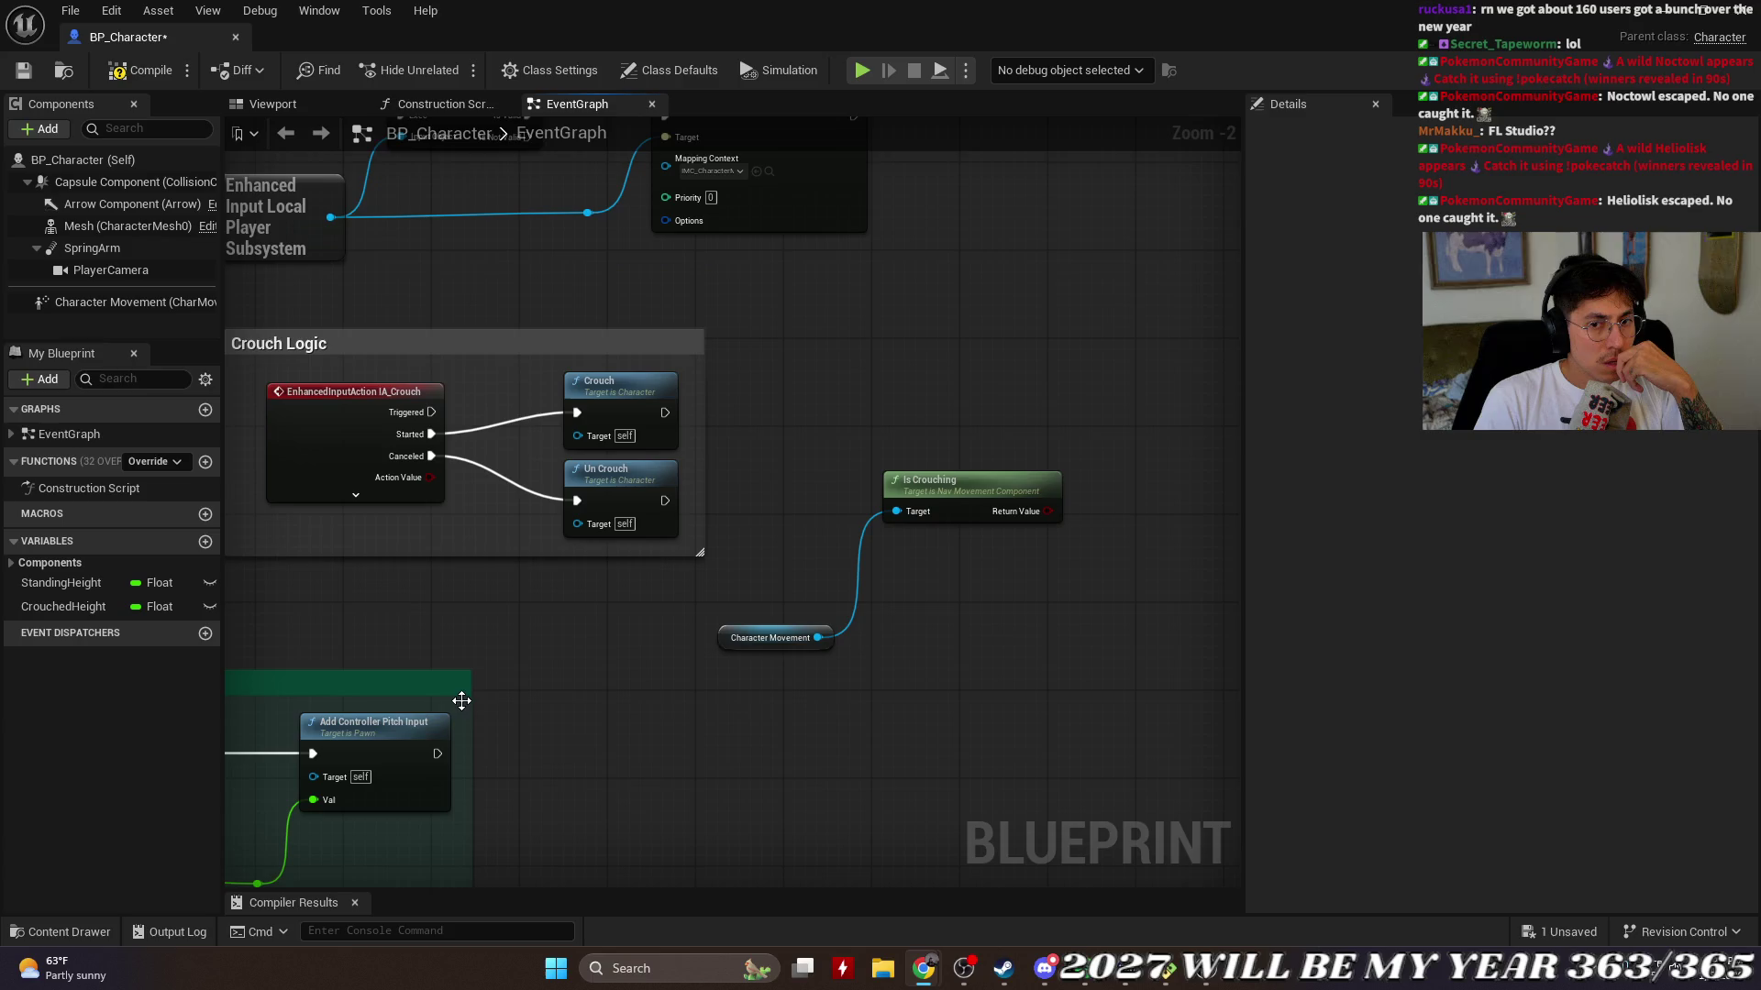
# Step: Nudge the Character Movement node up, check CrouchedHeight's properties, and delete the Is Crouching node
pyautogui.moveTo(790, 631)
pyautogui.mouseDown()
pyautogui.moveTo(791, 565)
pyautogui.moveTo(796, 589)
pyautogui.mouseUp()
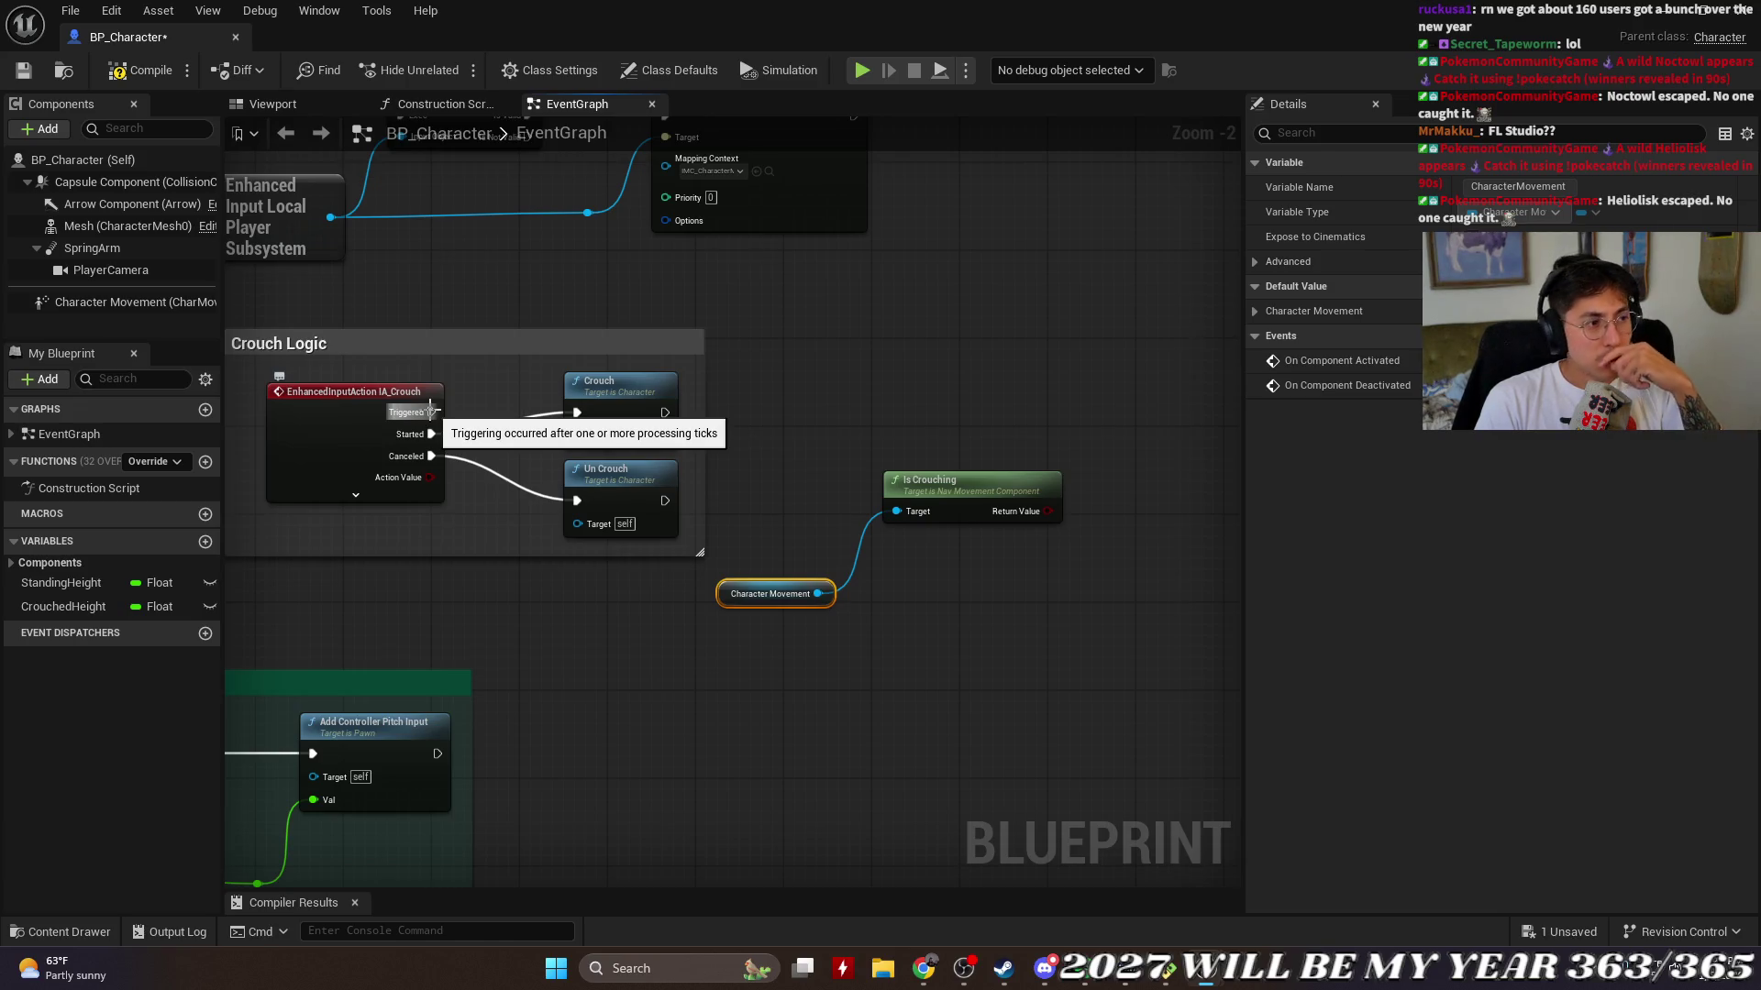
pyautogui.click(83, 607)
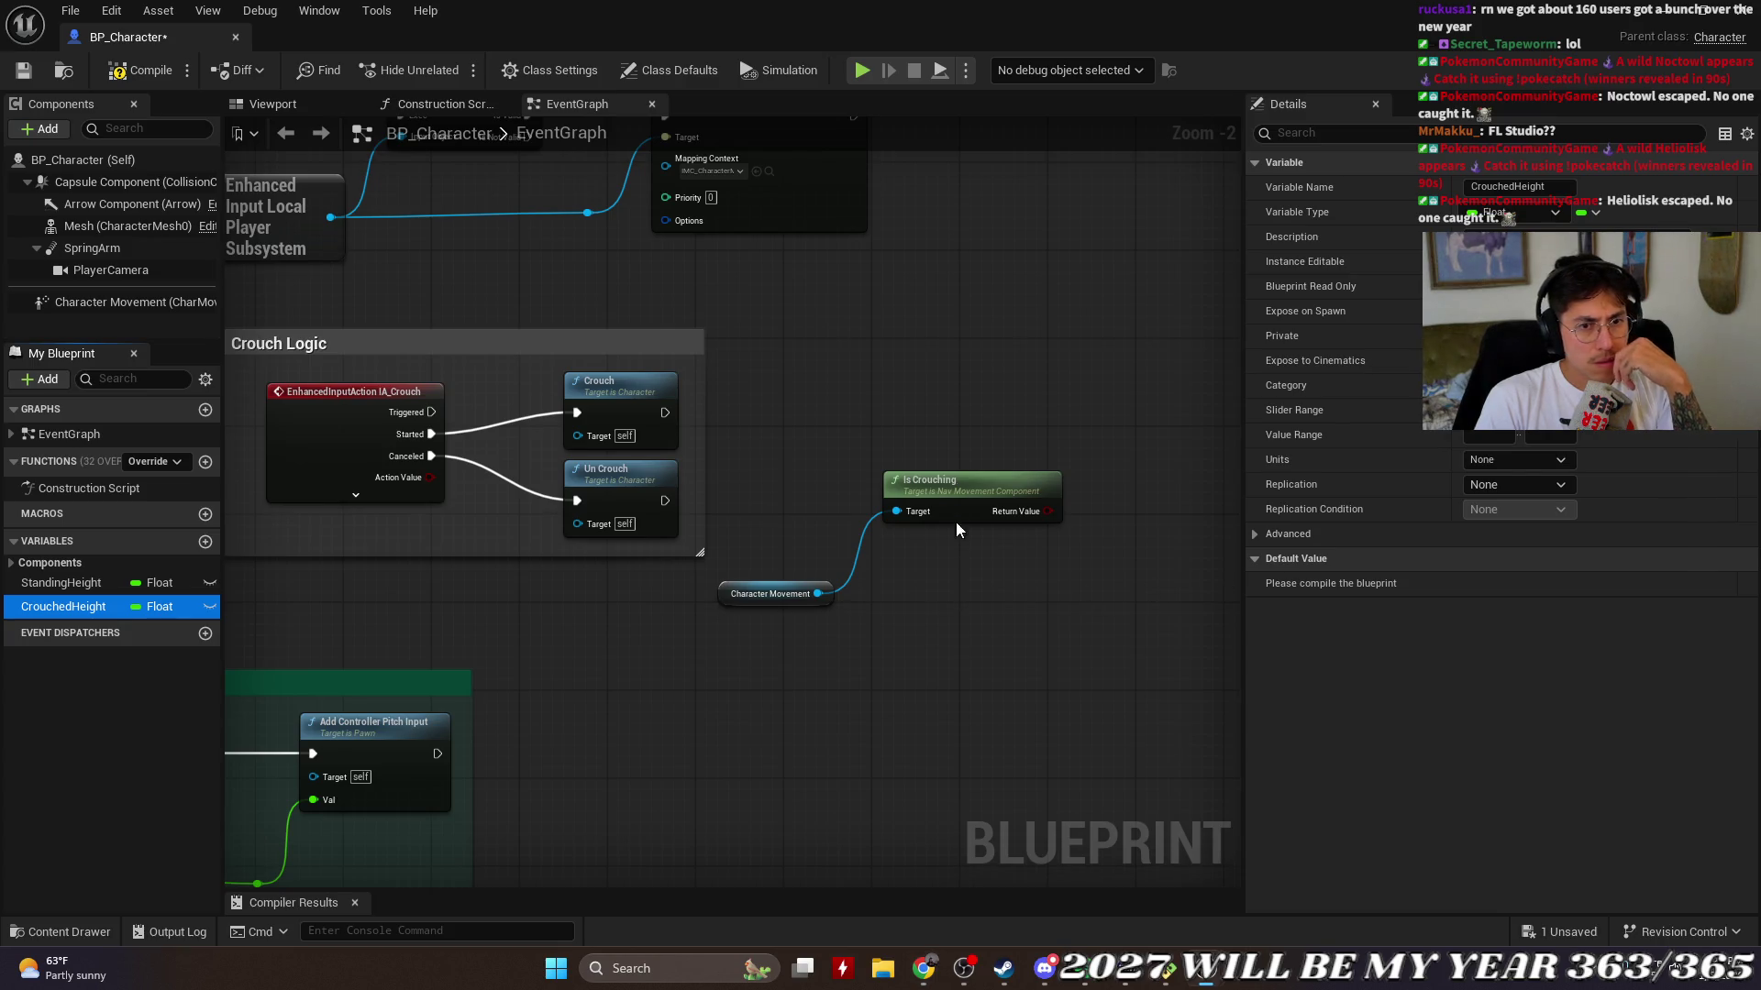
pyautogui.click(974, 495)
pyautogui.press('Delete')
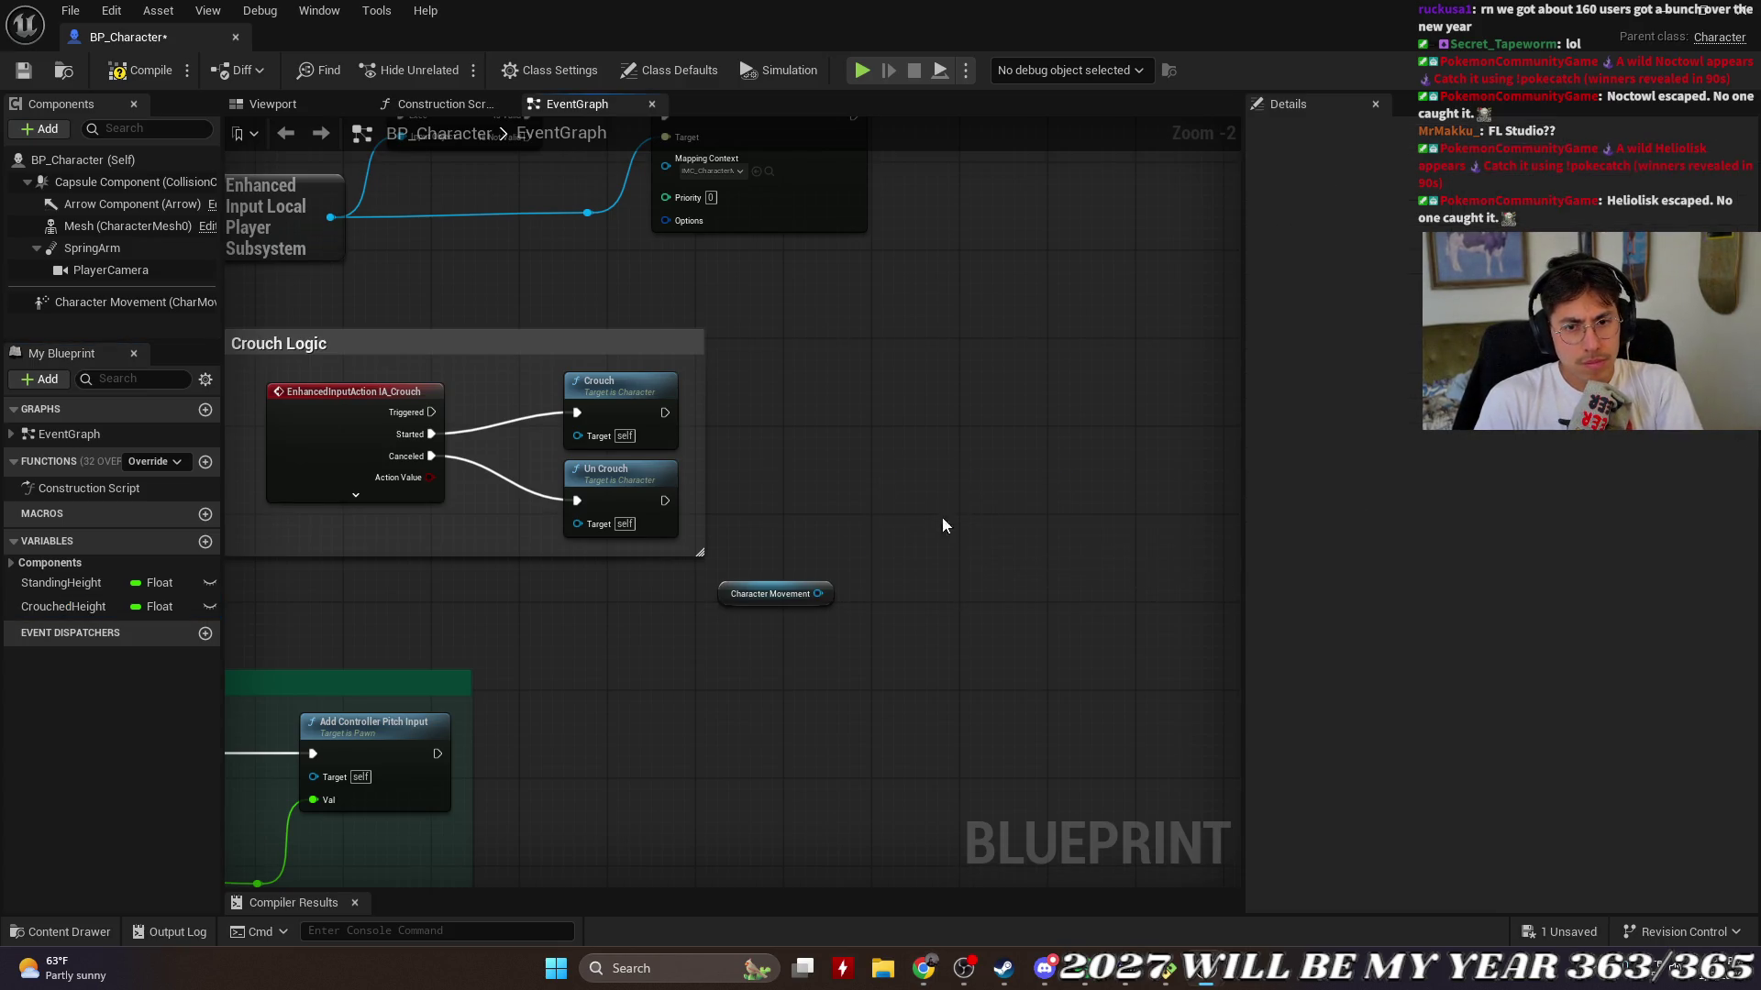
pyautogui.click(797, 583)
# Step: Delete the Character Movement node, close the Details panel, and bring the crouching tutorial back up
pyautogui.press('Delete')
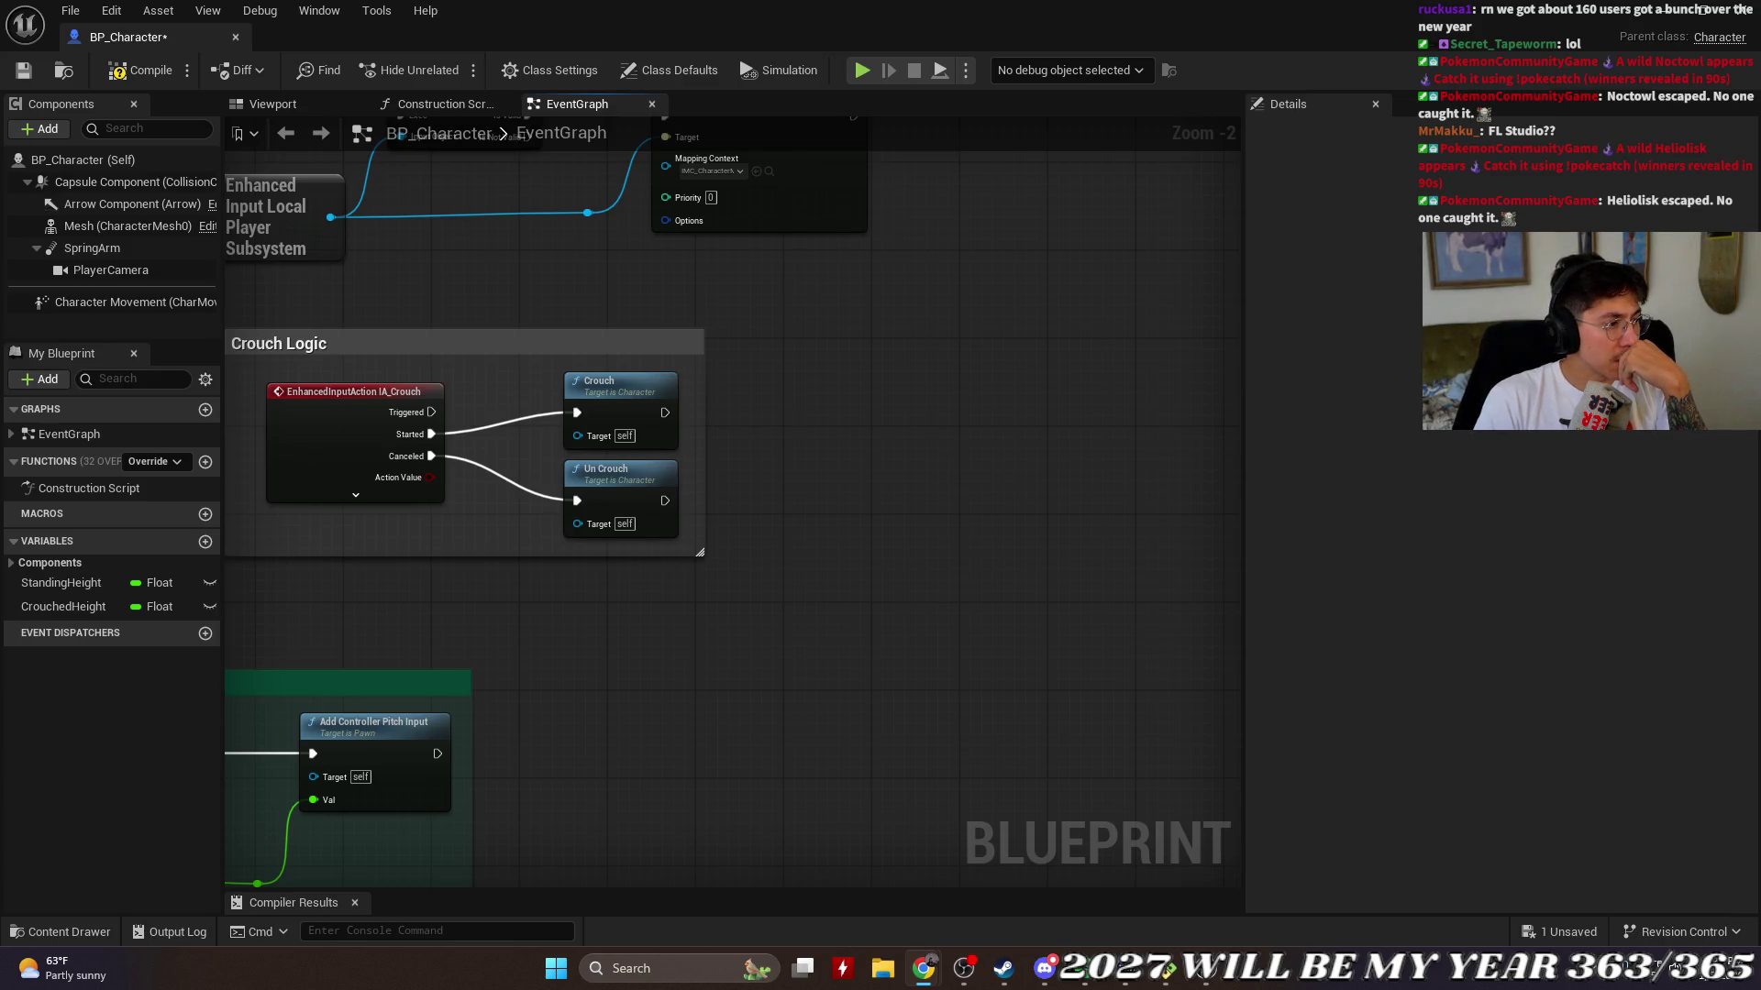
pyautogui.scroll(-2, 705, 633)
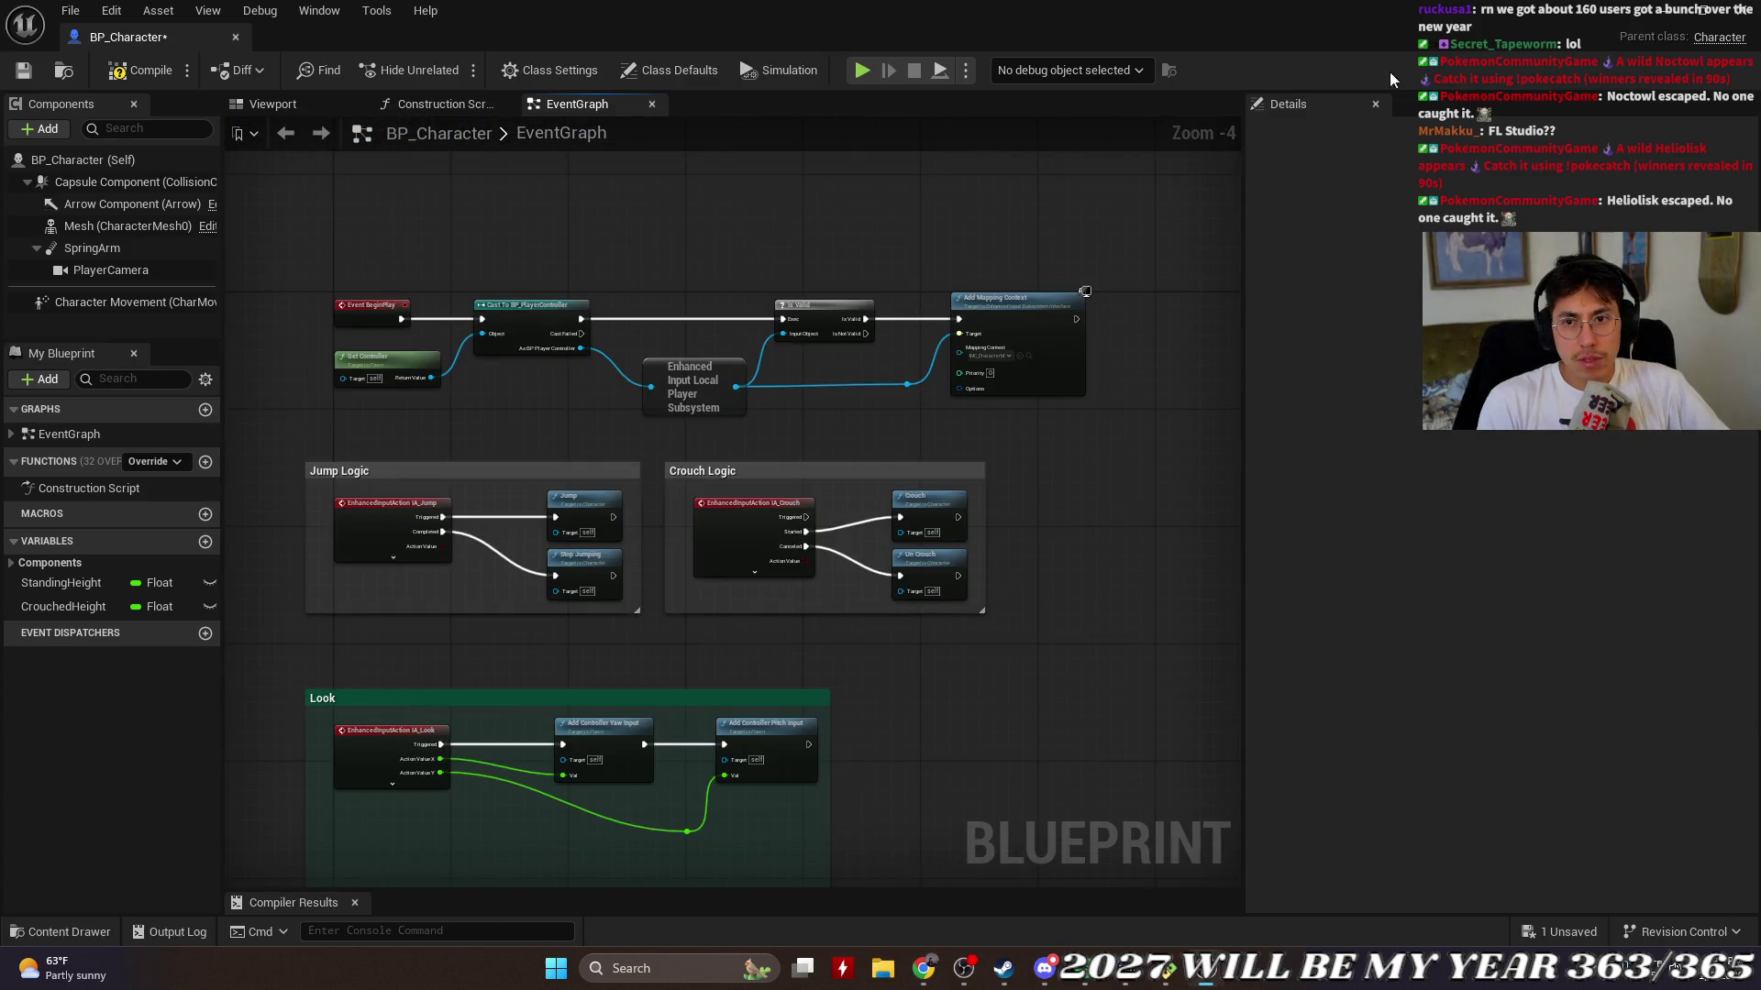
pyautogui.click(1375, 104)
pyautogui.scroll(2, 1024, 593)
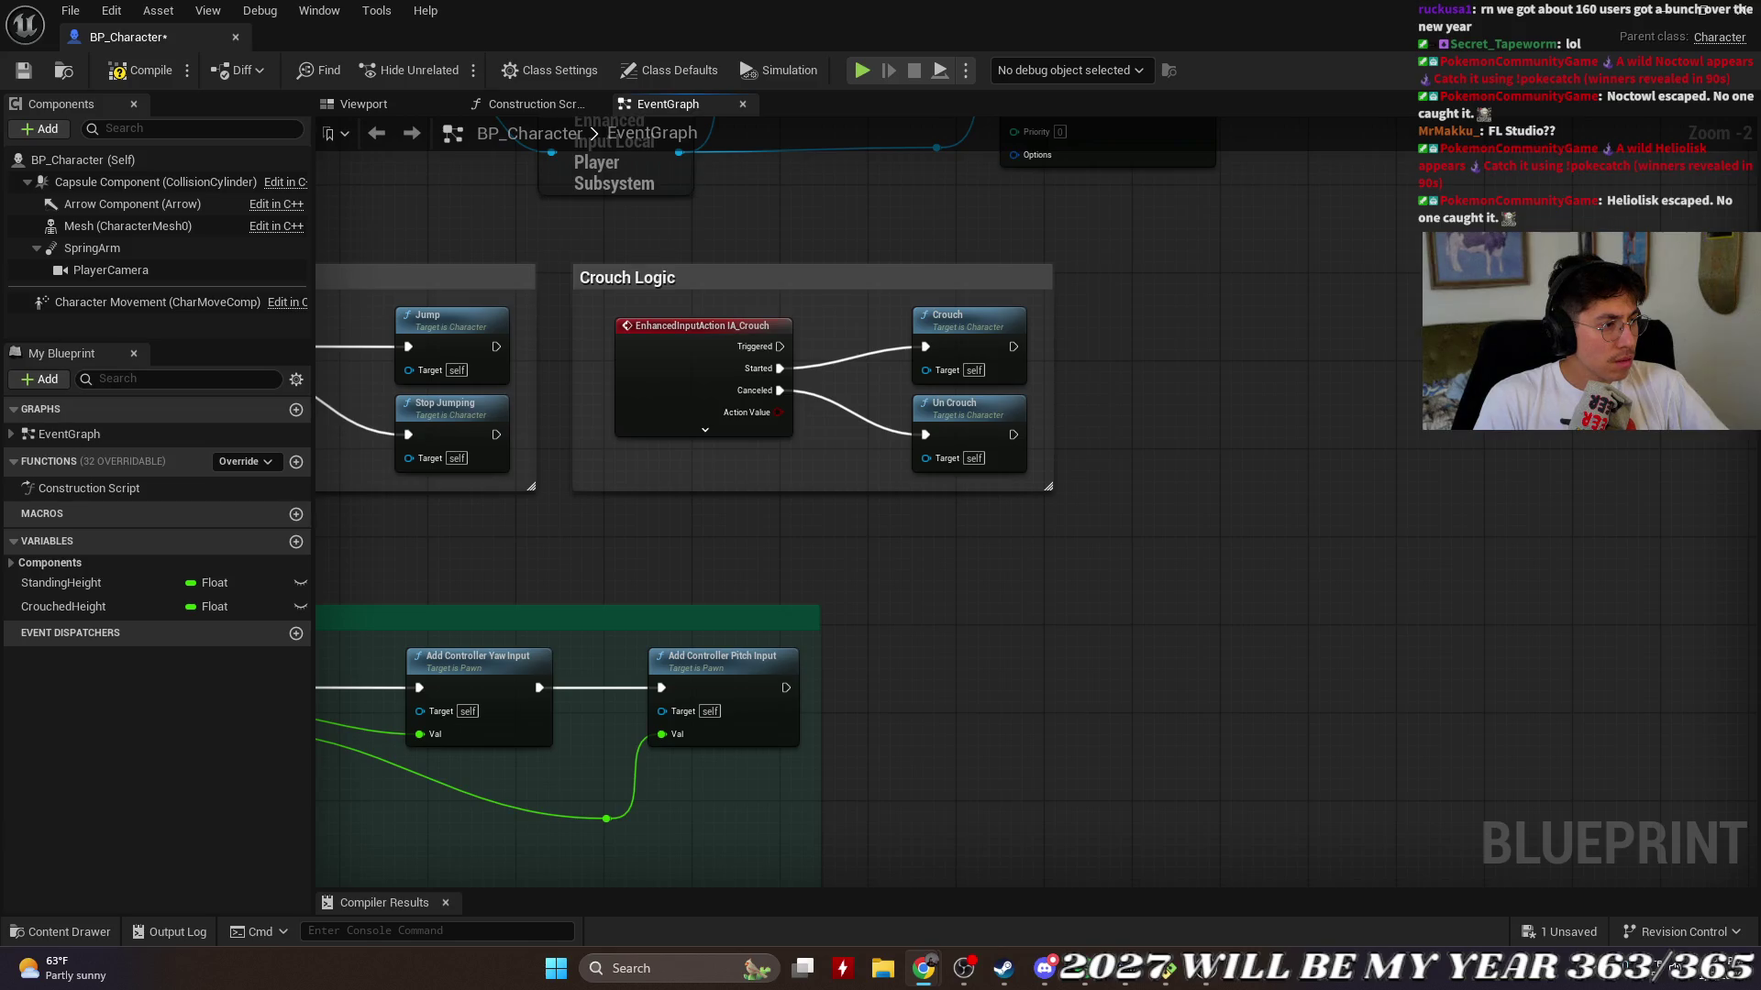
pyautogui.click(923, 968)
pyautogui.moveTo(1039, 490)
pyautogui.mouseDown()
pyautogui.moveTo(1345, 704)
pyautogui.moveTo(1628, 823)
pyautogui.mouseUp()
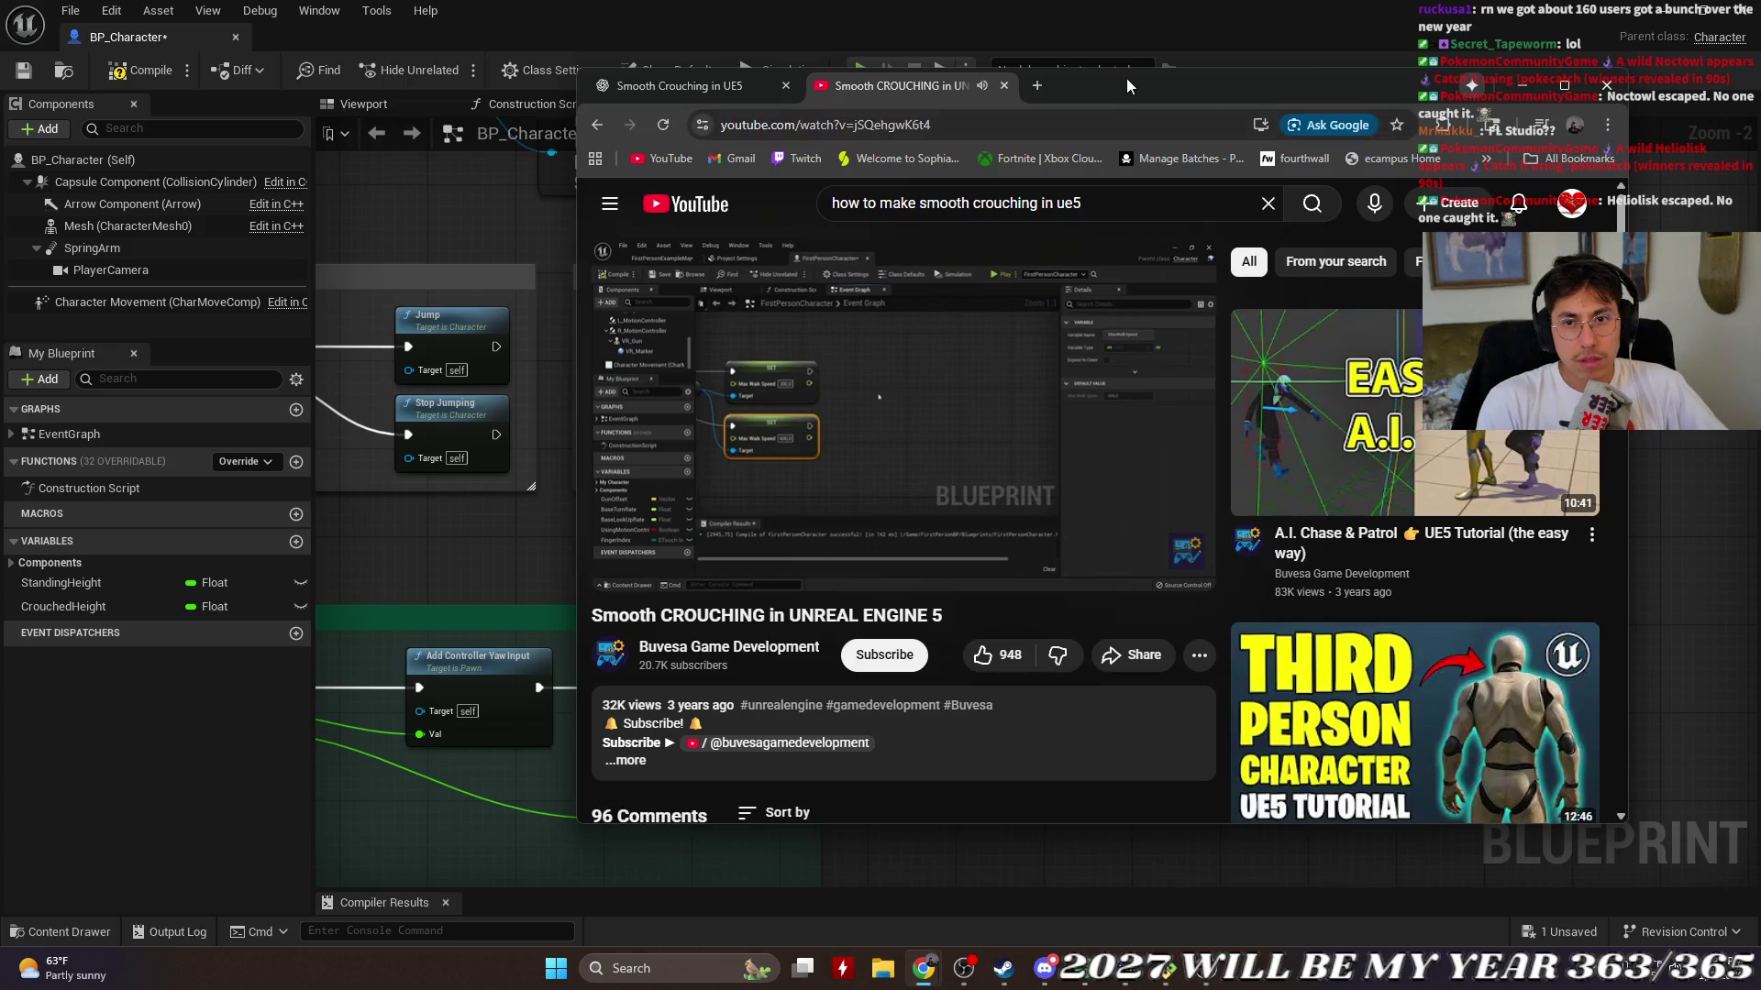
pyautogui.moveTo(579, 71); pyautogui.dragTo(264, 37)
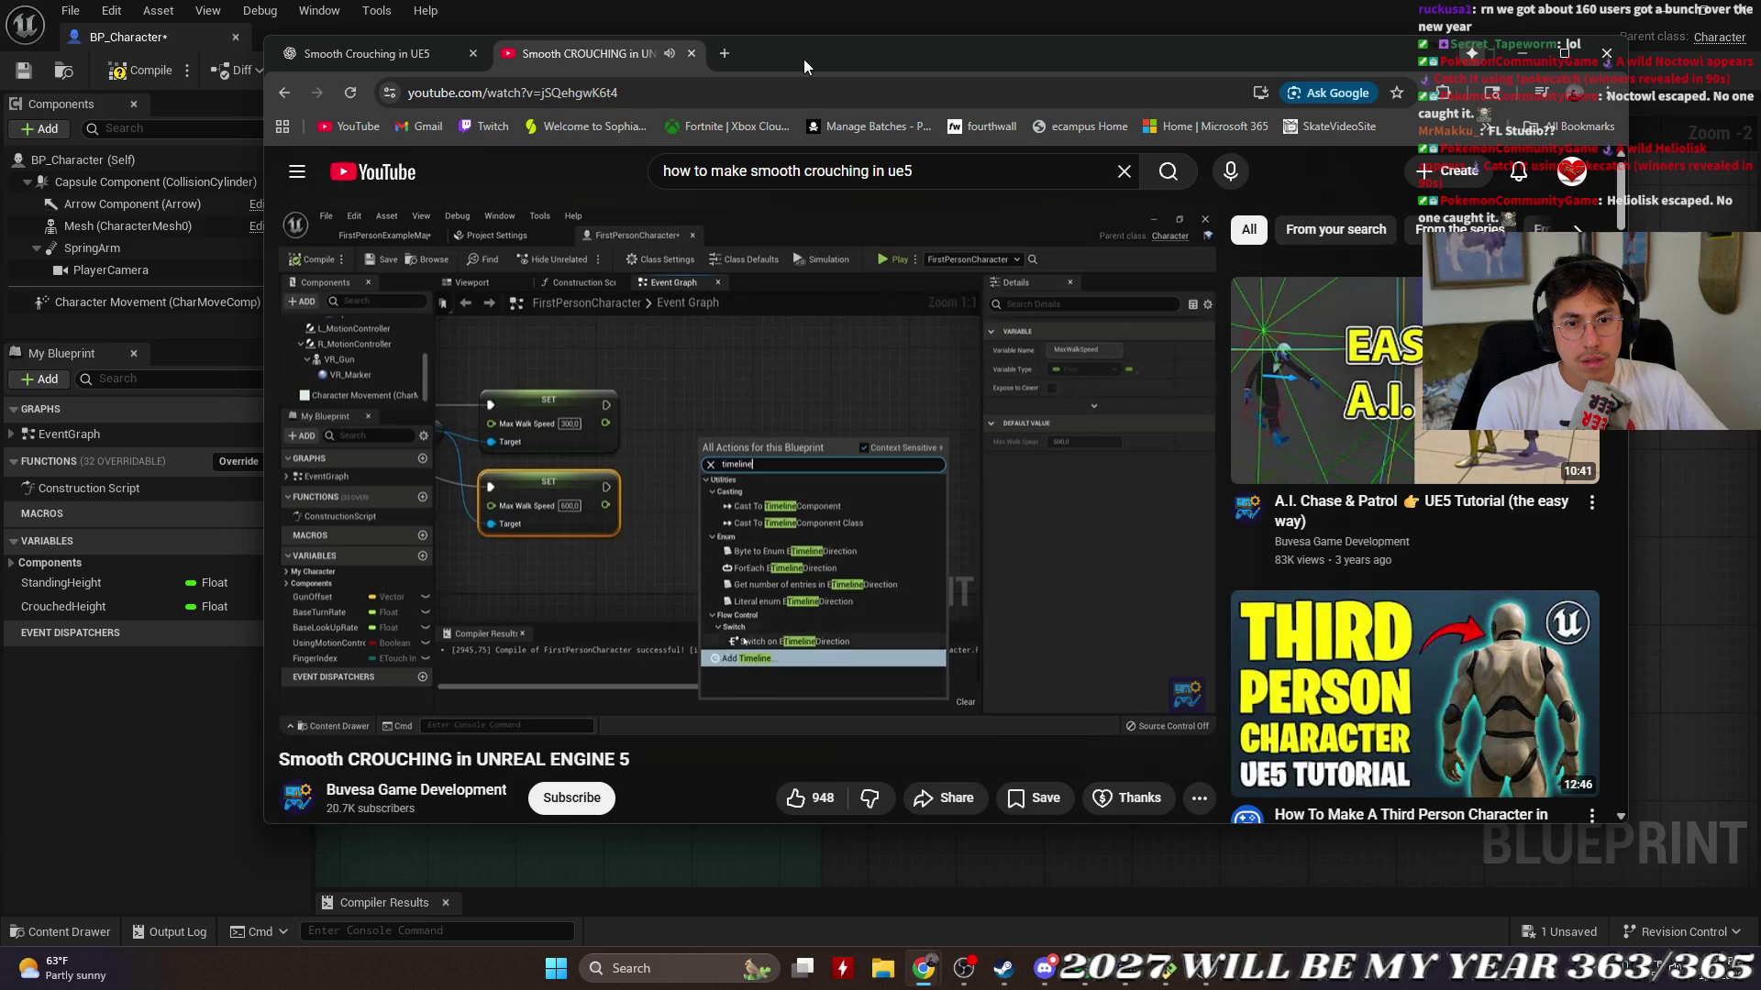
pyautogui.moveTo(845, 52); pyautogui.dragTo(0, 51)
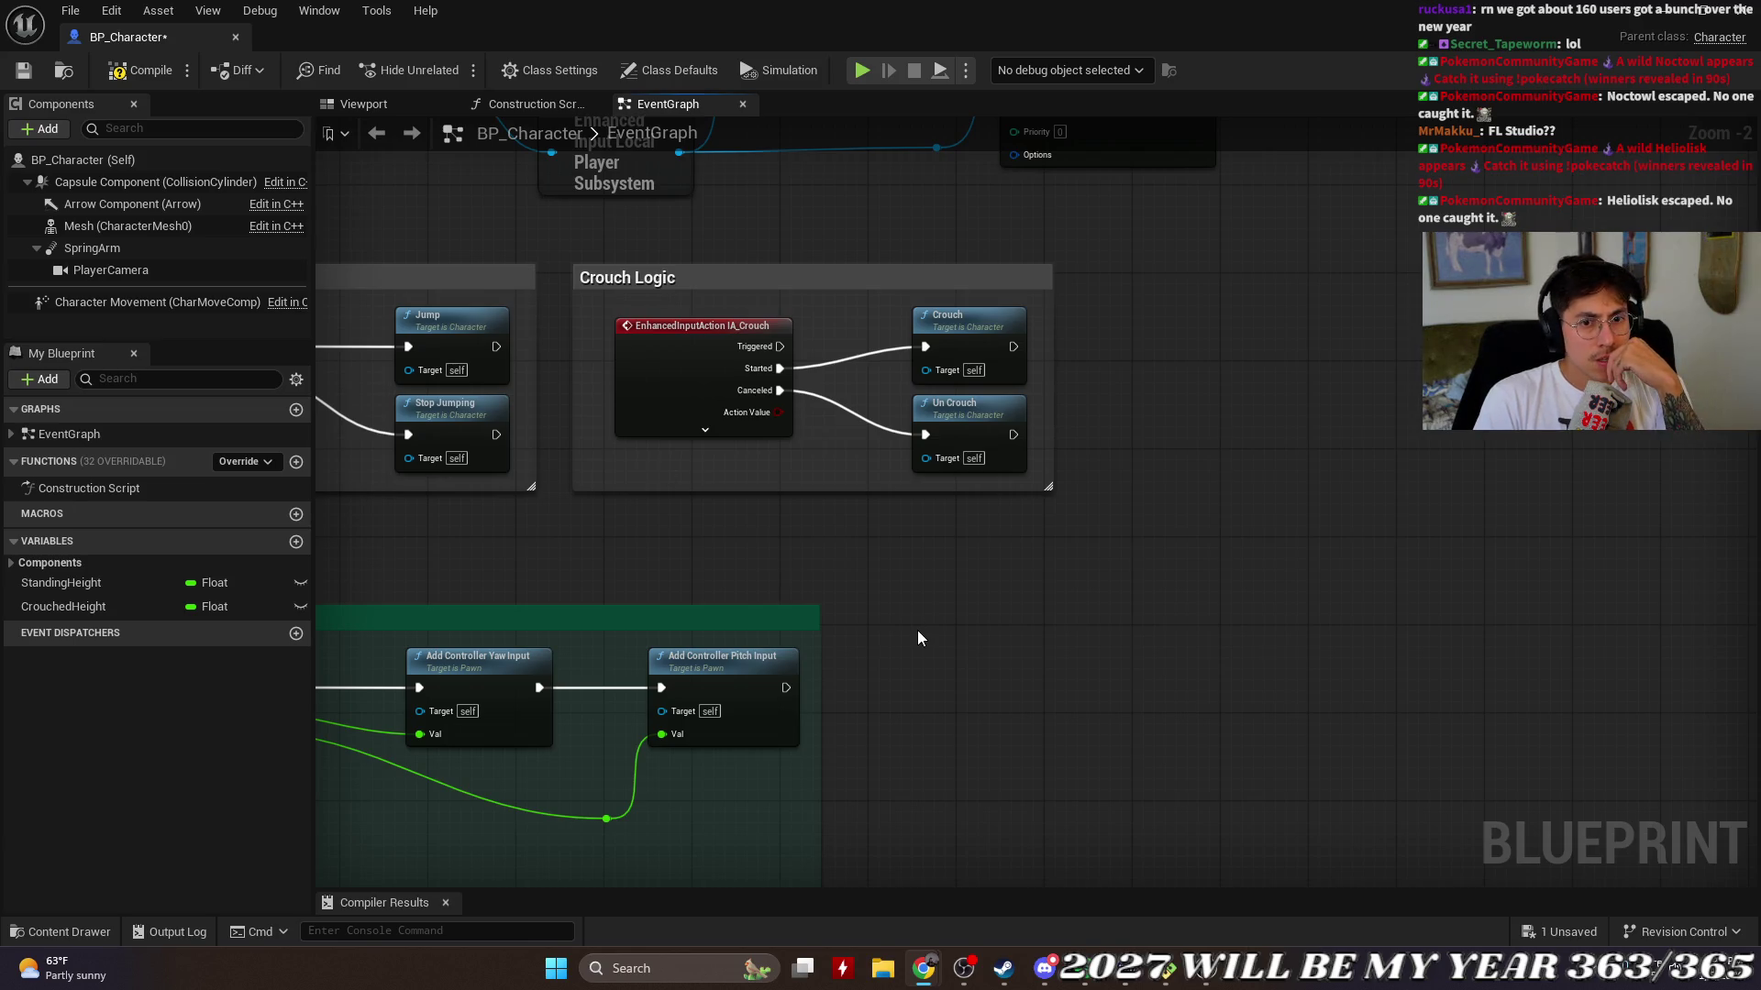
pyautogui.moveTo(901, 593); pyautogui.dragTo(751, 580)
# Step: Glance at the Construction Script graph, then return to the EventGraph
pyautogui.scroll(-4, 812, 579)
pyautogui.scroll(2, 816, 593)
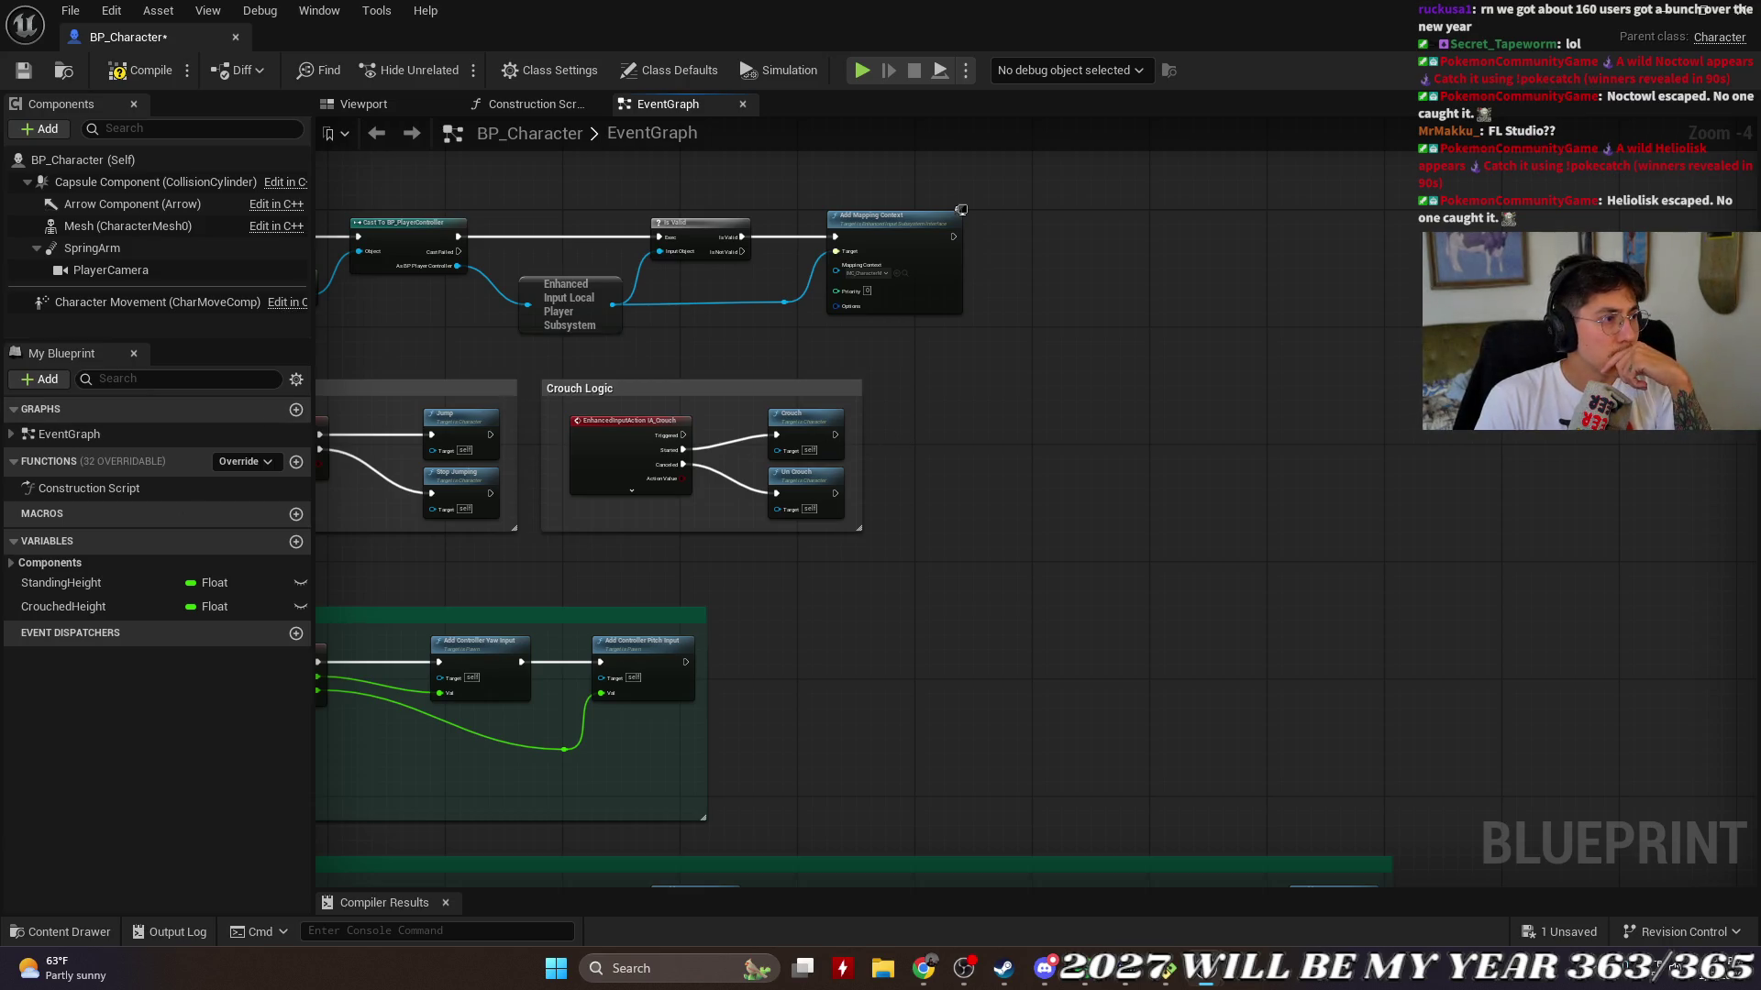
pyautogui.click(537, 103)
pyautogui.click(662, 104)
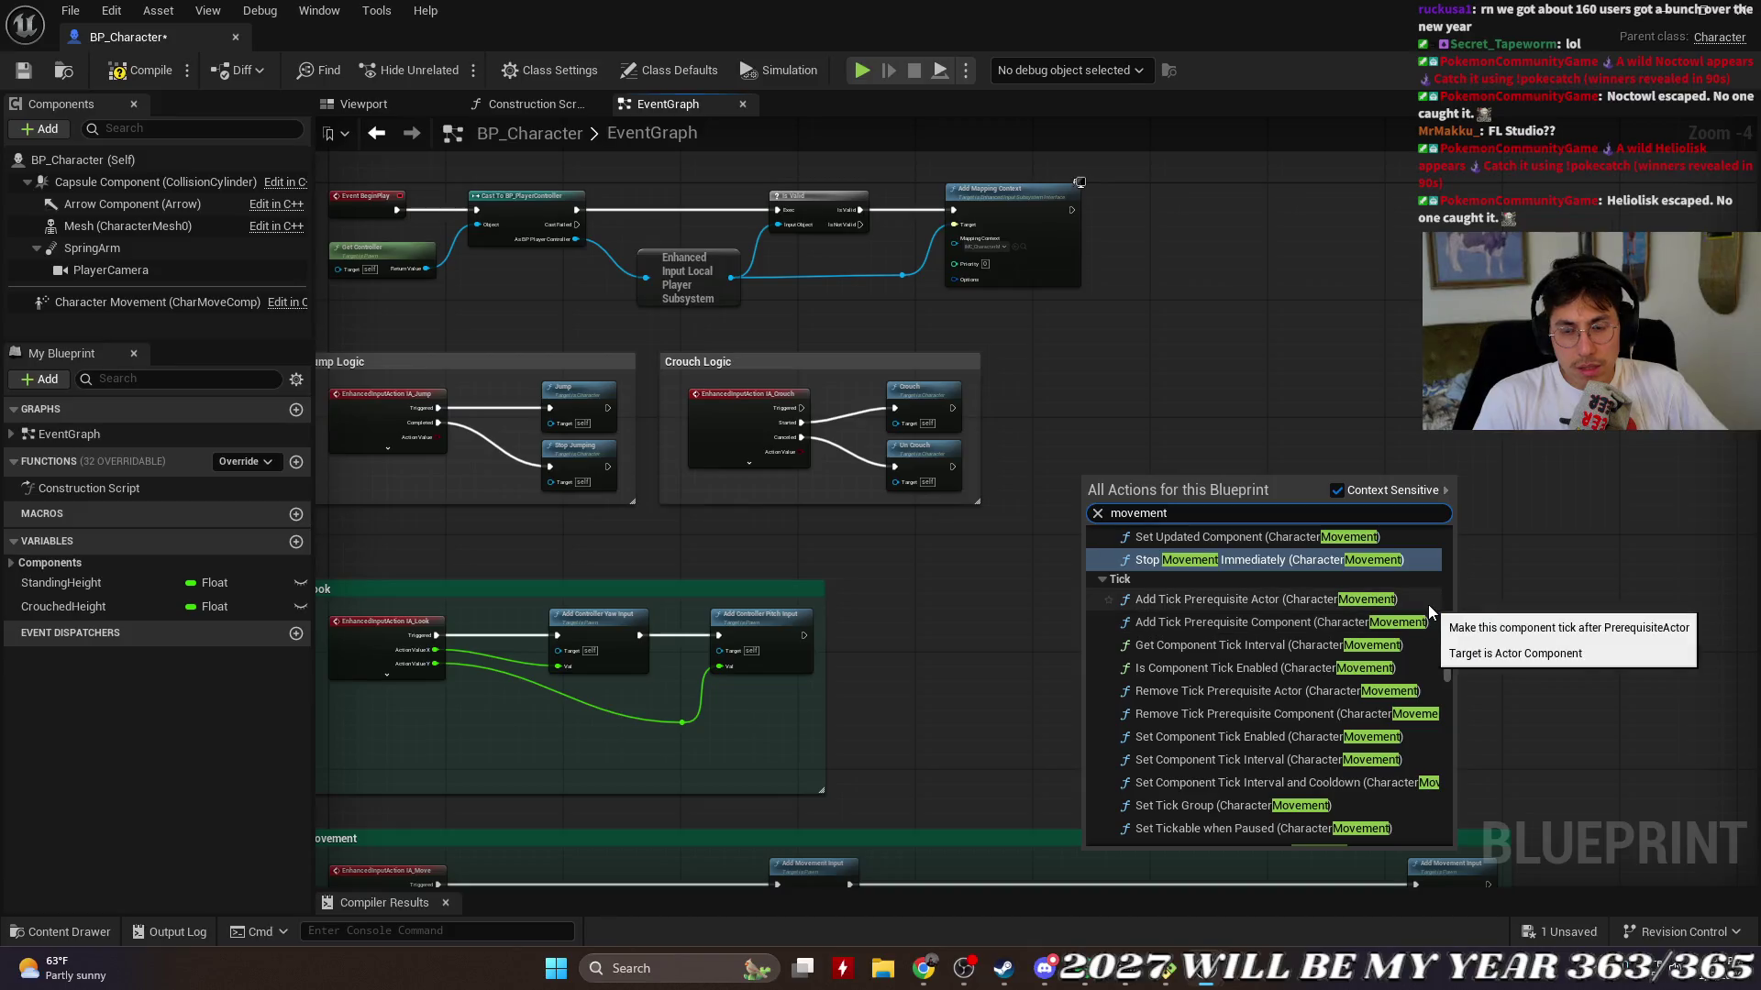
# Step: Search 'character movement' and add a Bind Event to Movement Mode Changed Delegate node
pyautogui.scroll(3, 1346, 642)
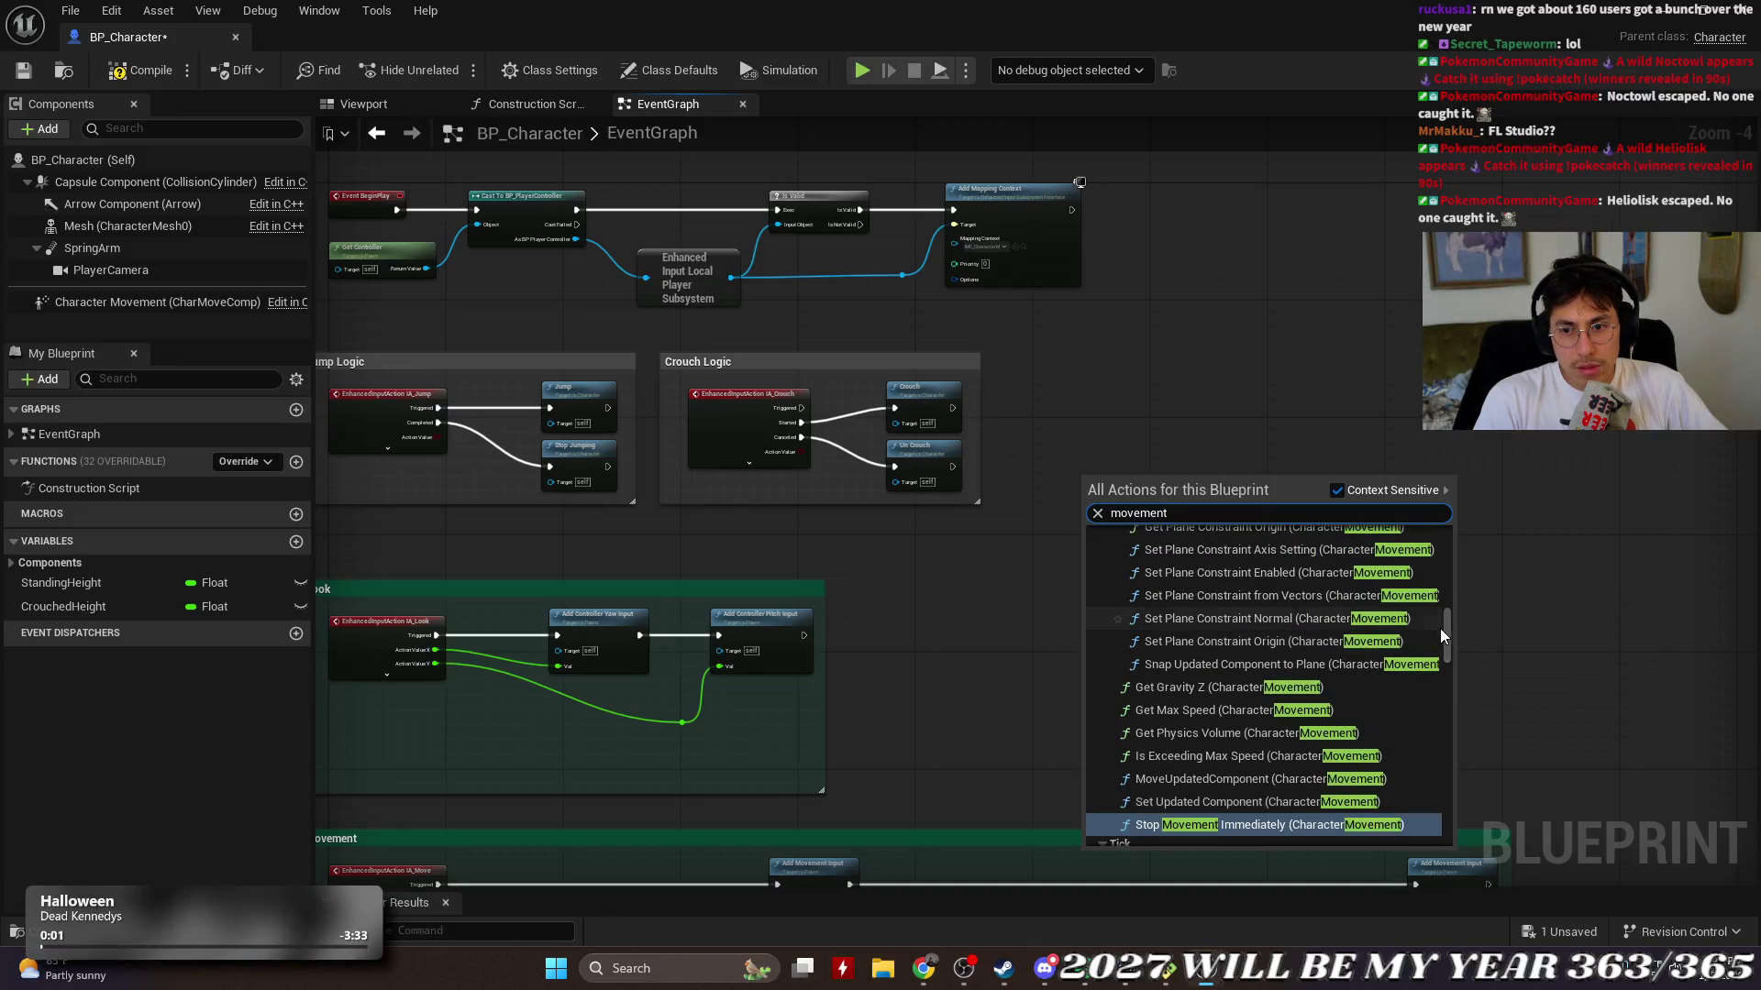
pyautogui.moveTo(1438, 626); pyautogui.dragTo(1471, 509)
pyautogui.doubleClick(1229, 514)
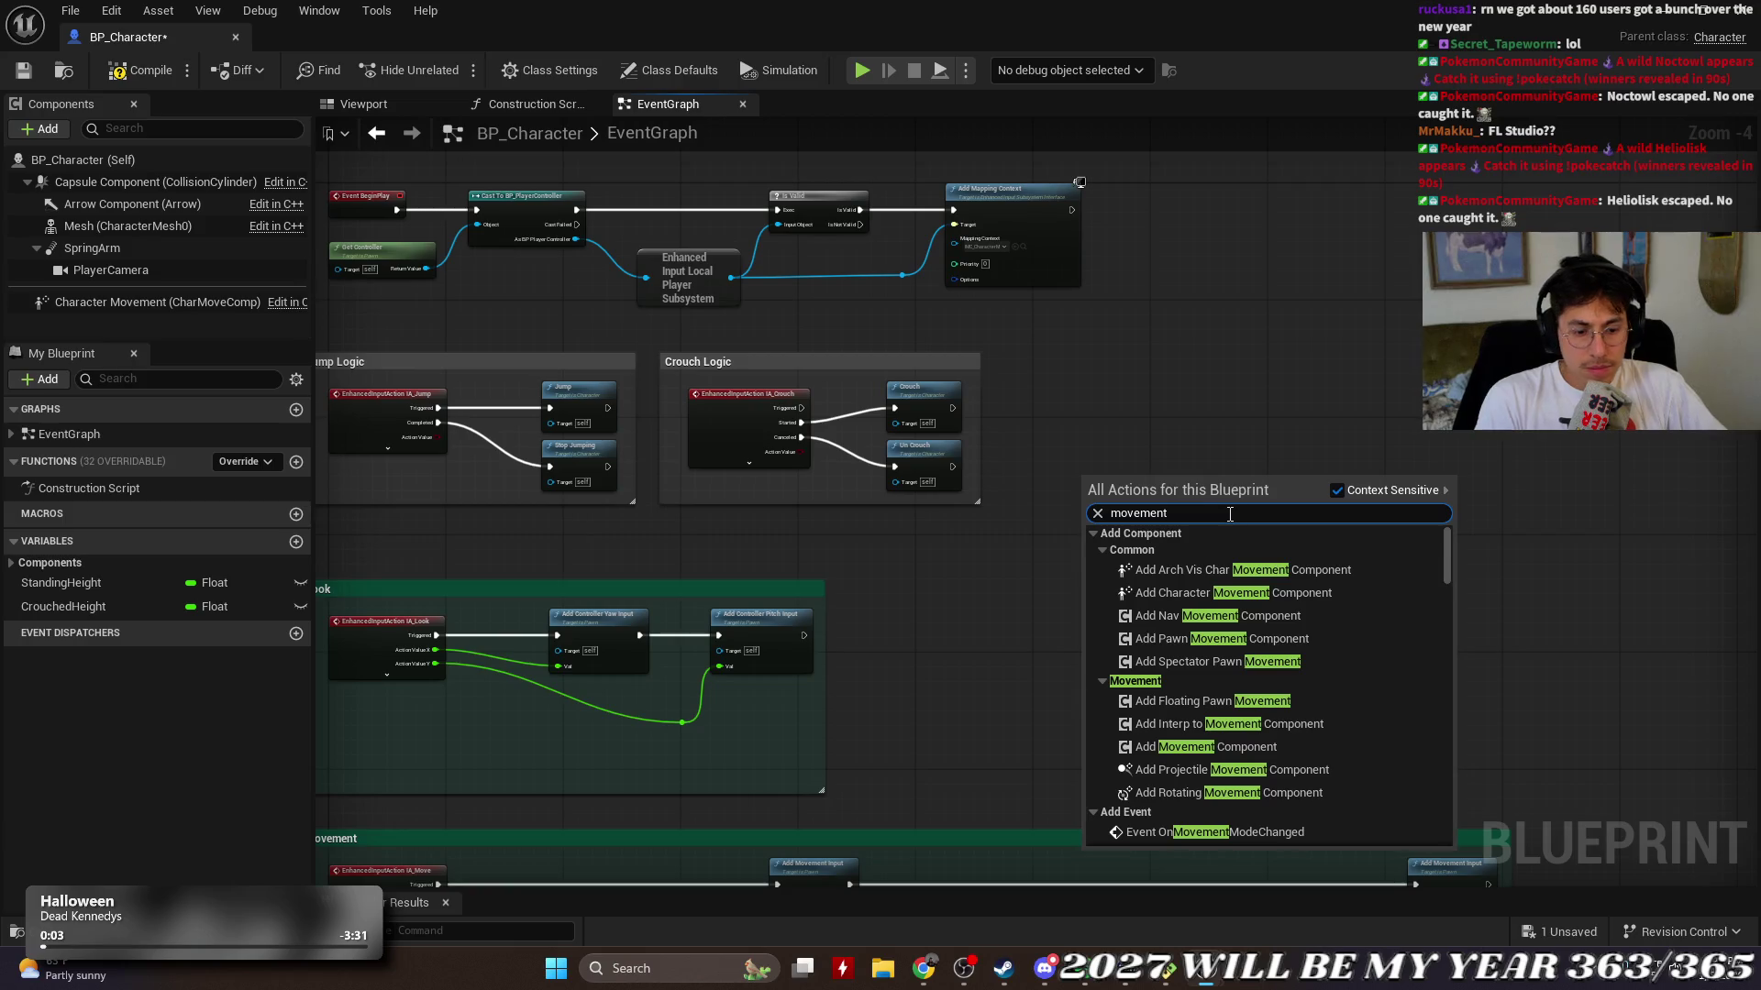
pyautogui.write('character movement')
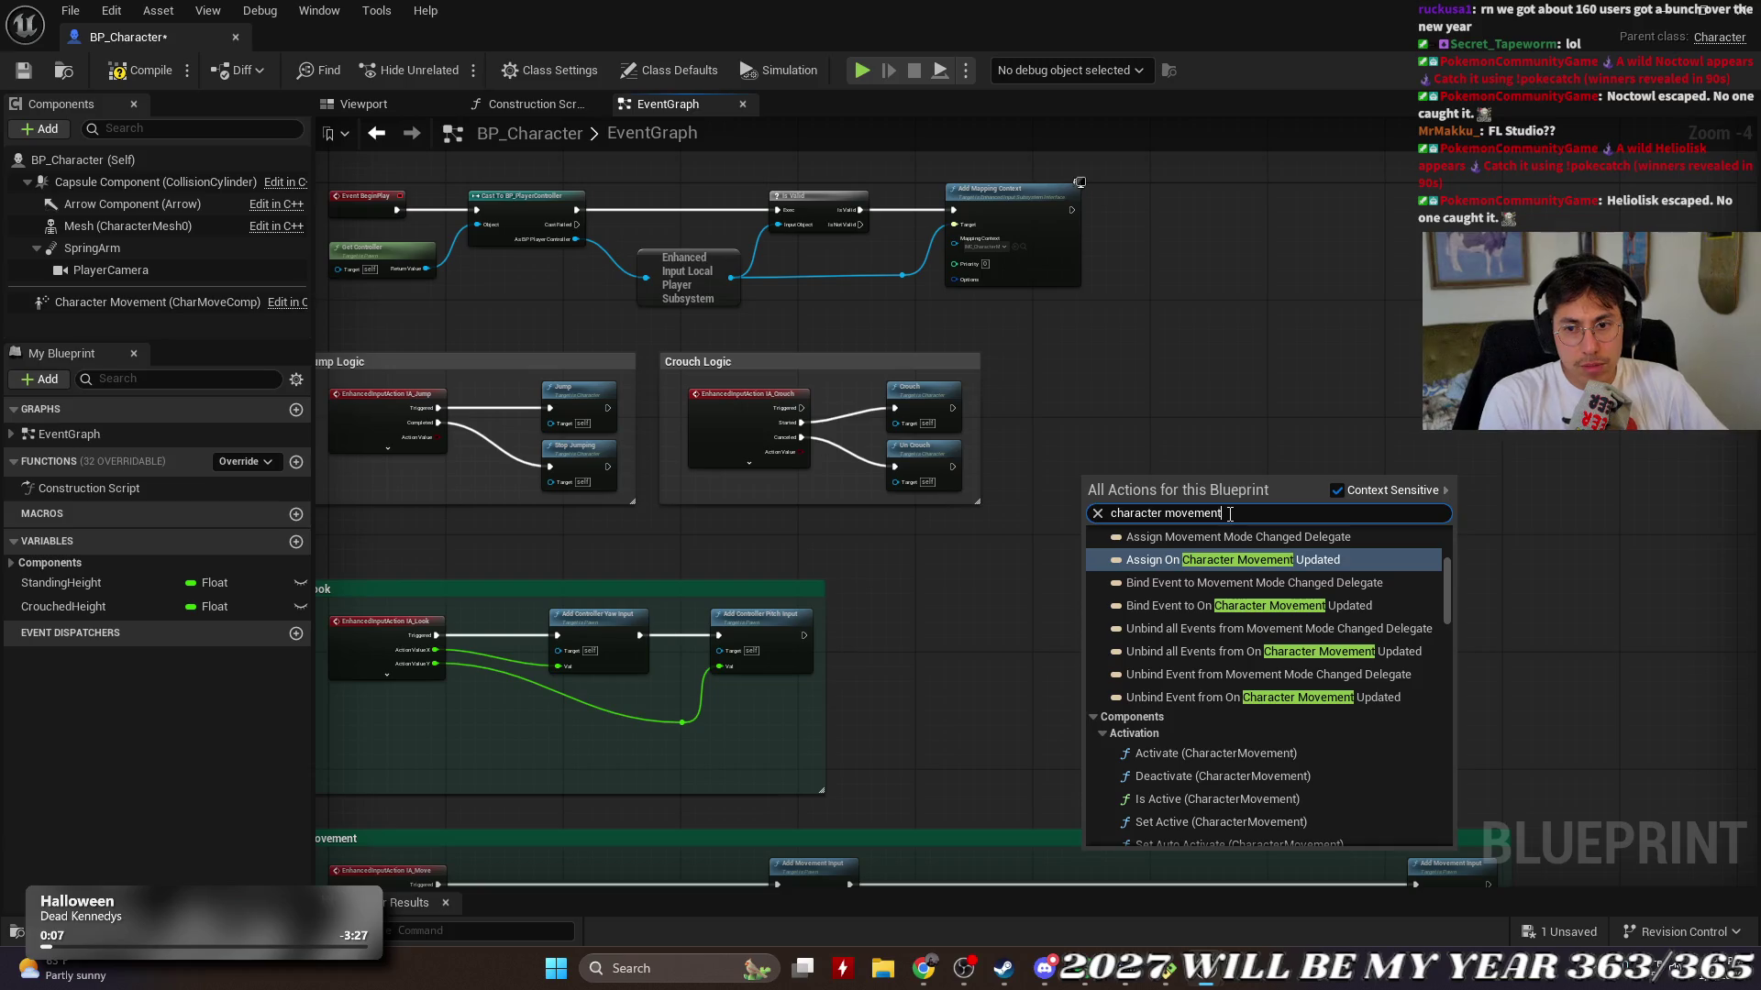
pyautogui.click(1435, 583)
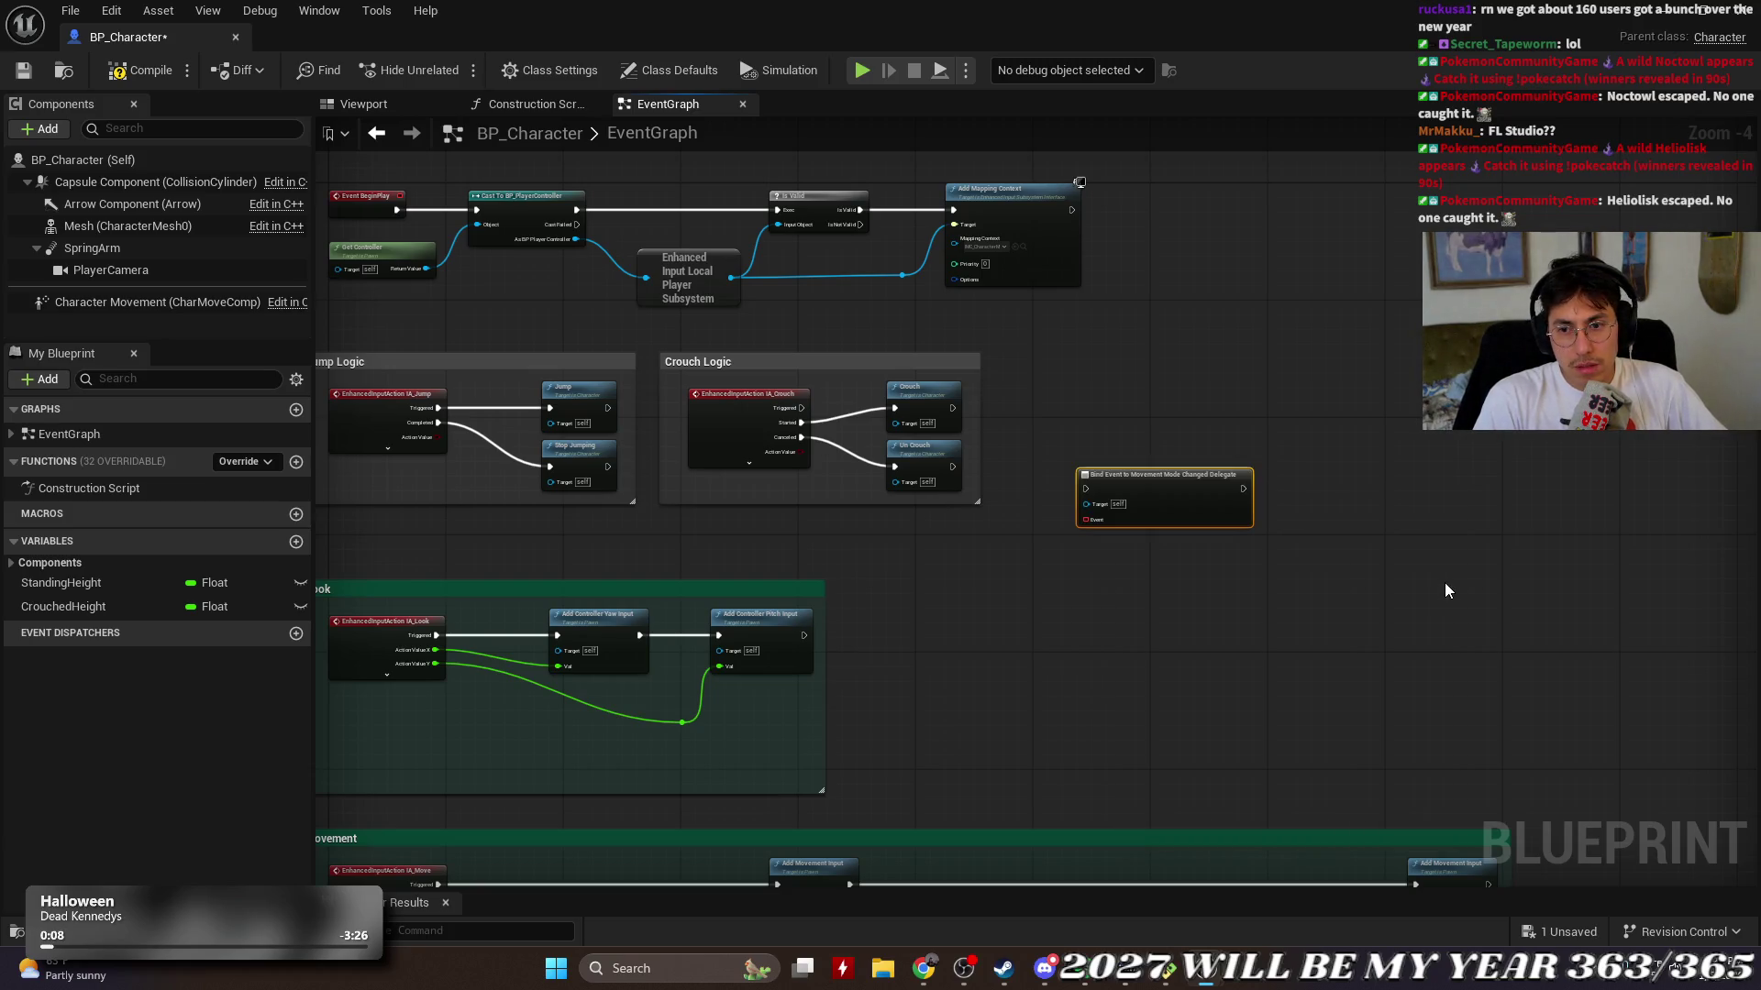
# Step: Delete the Bind Event node, then add and delete an Add Character Movement Component node
pyautogui.rightClick(1144, 477)
pyautogui.click(1210, 513)
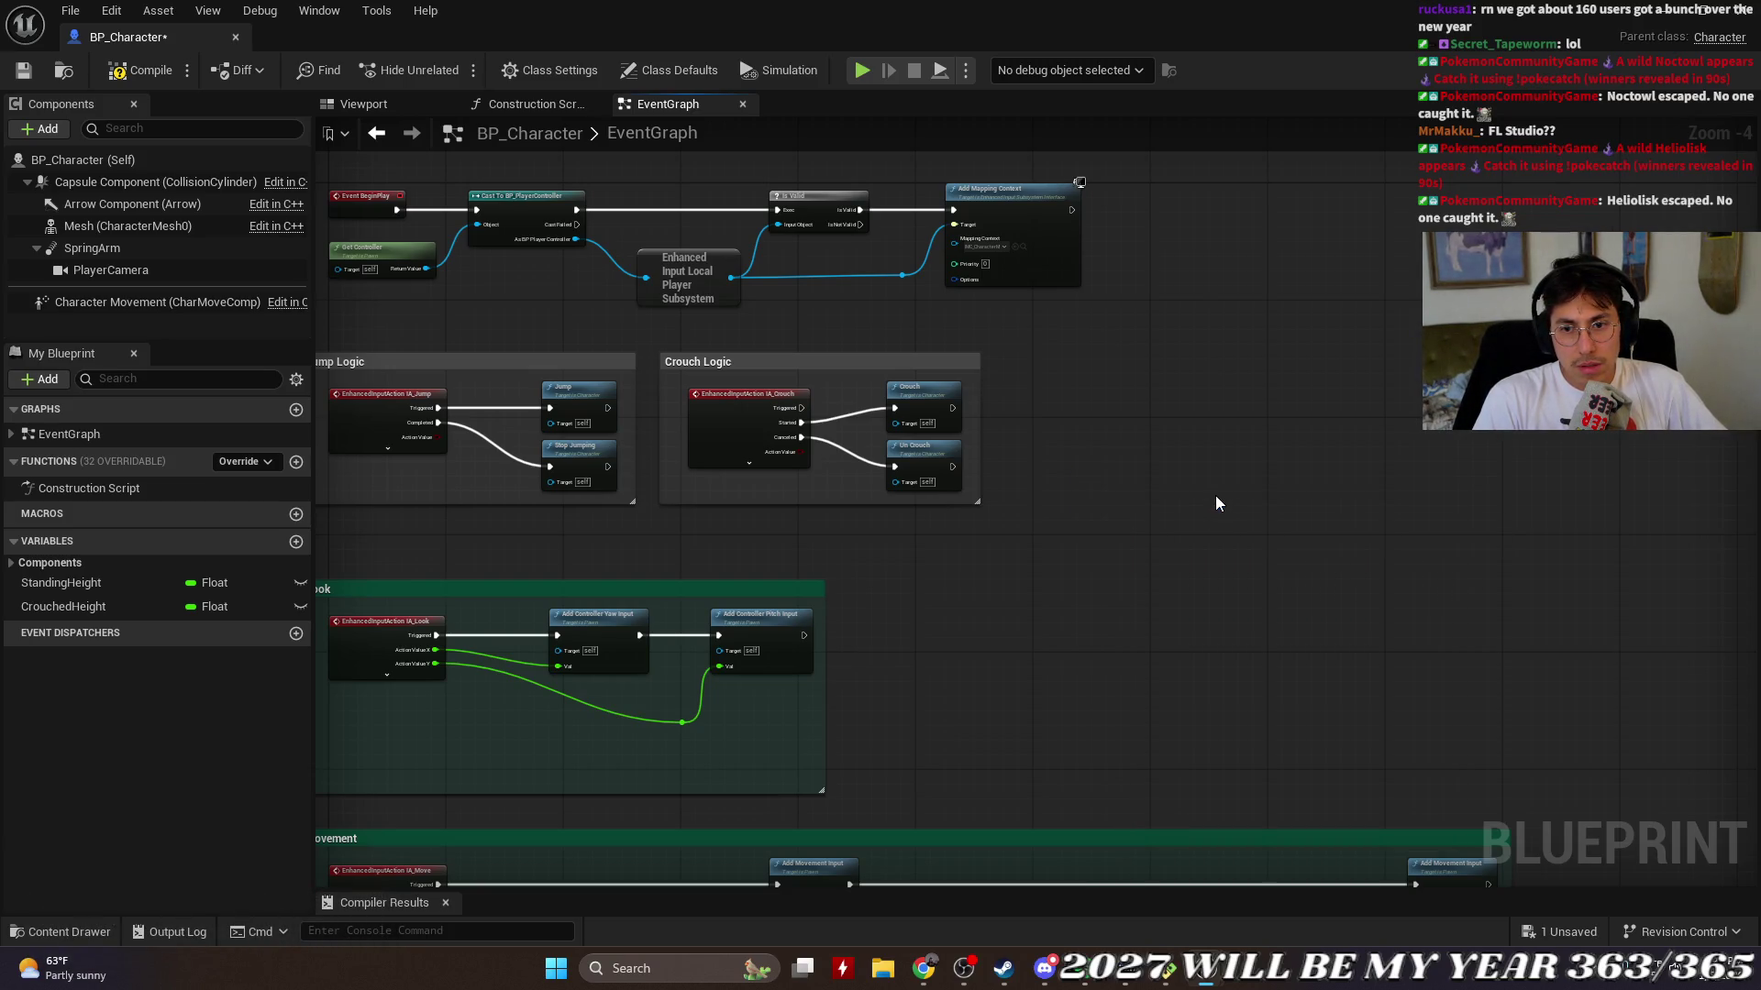
pyautogui.rightClick(1214, 496)
pyautogui.write('charact')
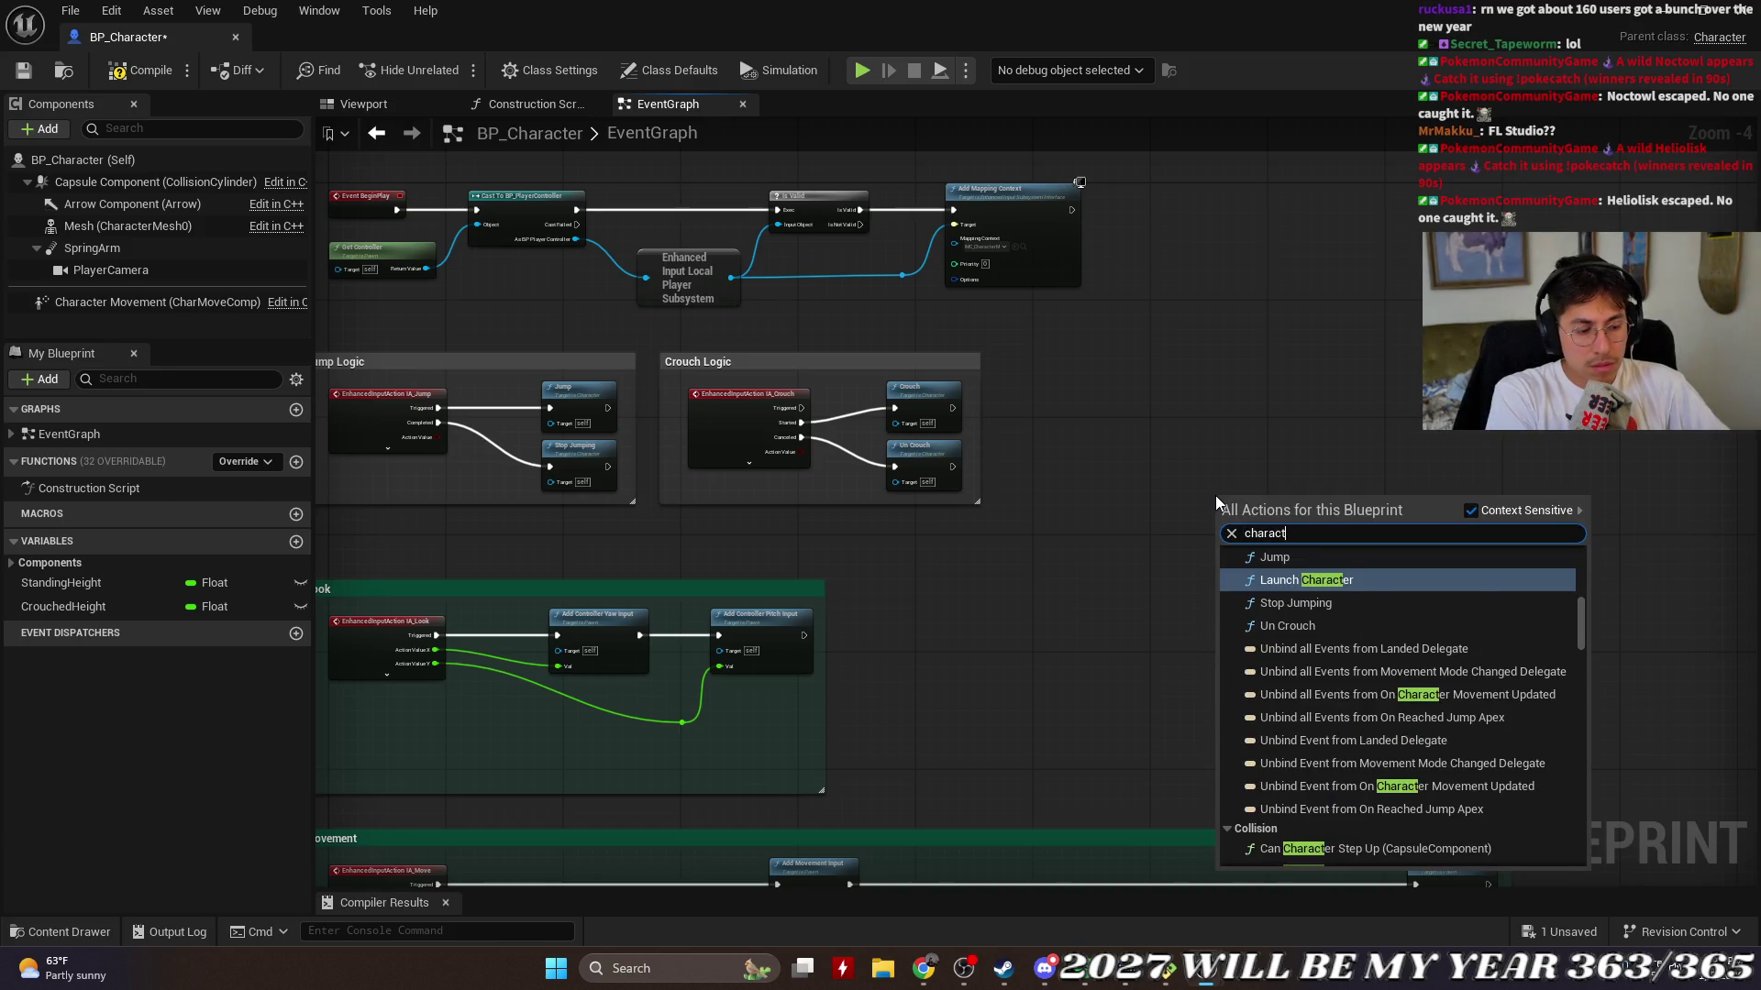
pyautogui.write('er movement')
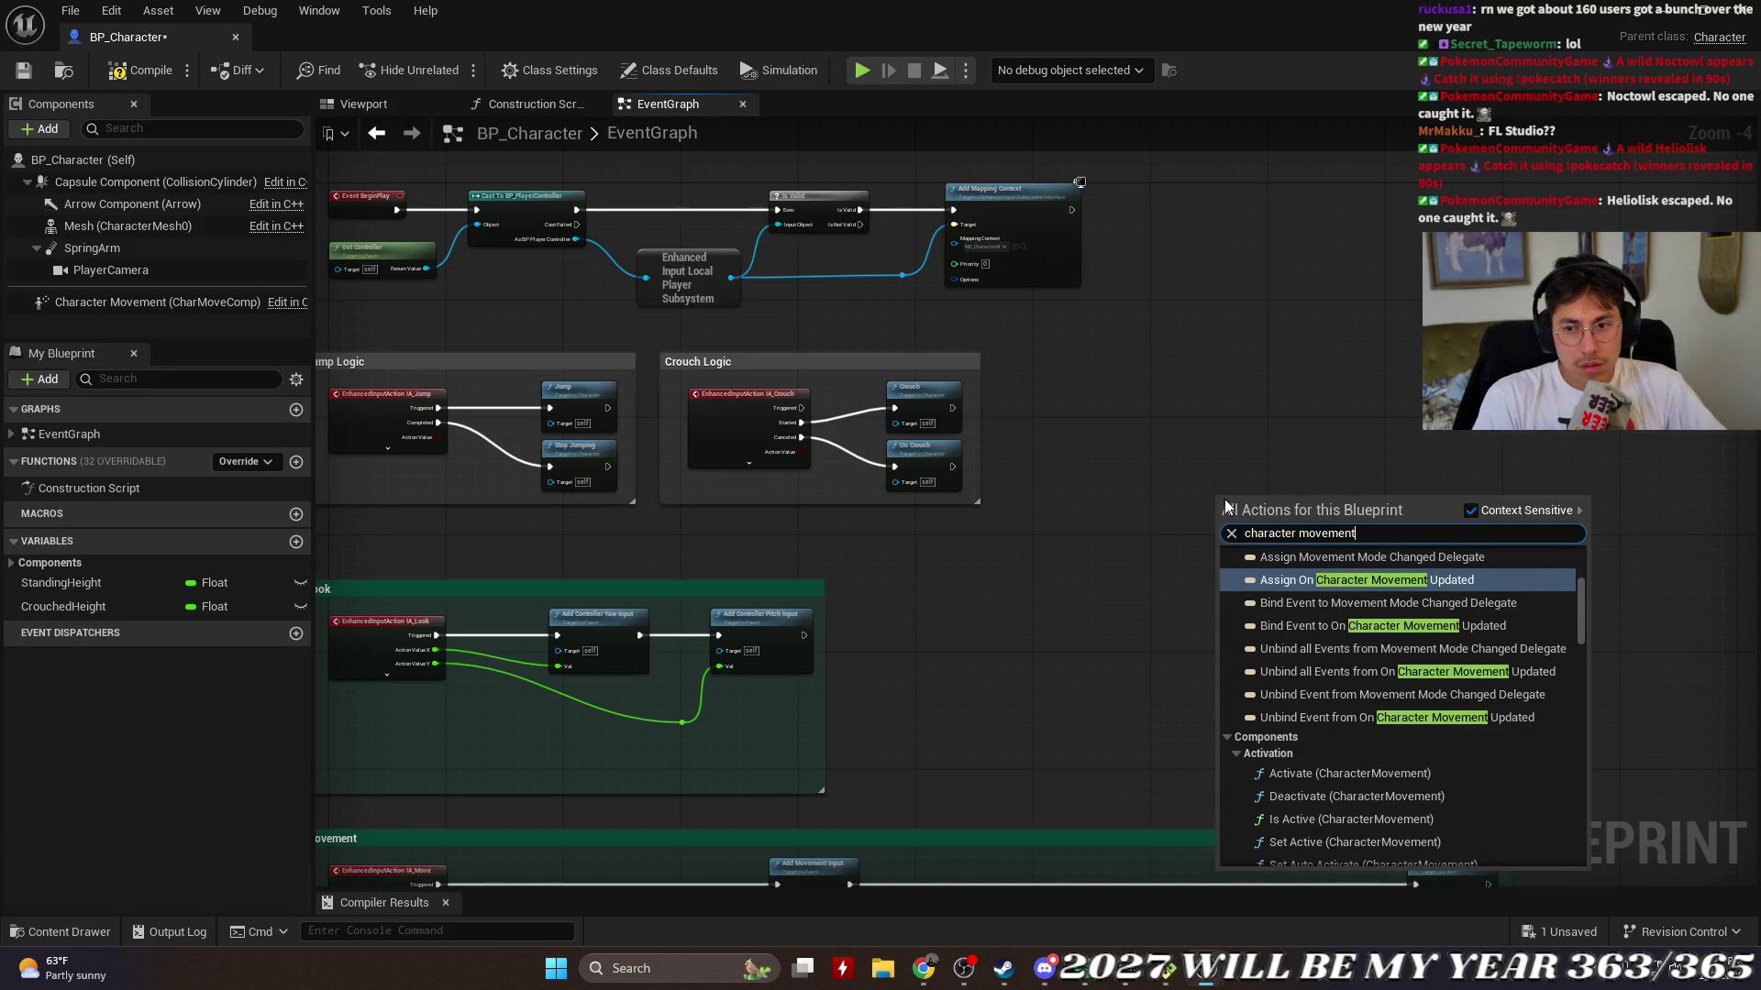
pyautogui.moveTo(1583, 609); pyautogui.dragTo(1576, 548)
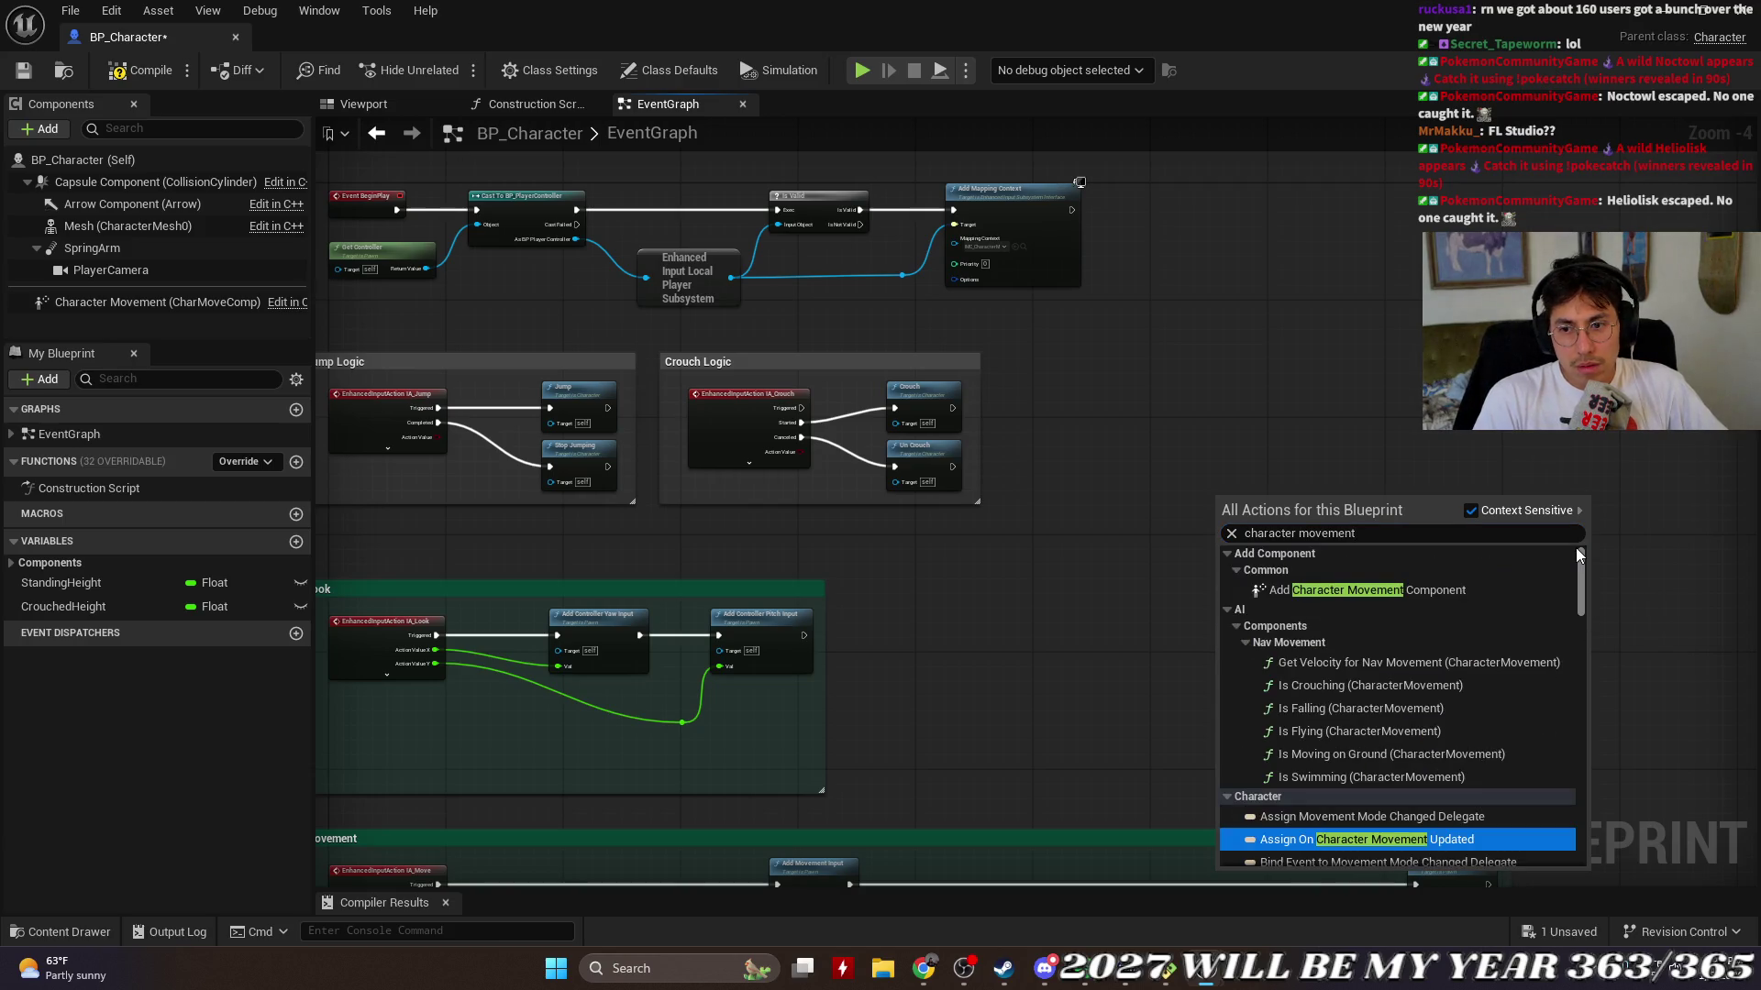
pyautogui.click(1453, 597)
pyautogui.moveTo(1284, 522)
pyautogui.mouseDown()
pyautogui.moveTo(1275, 486)
pyautogui.moveTo(1158, 431)
pyautogui.mouseUp()
pyautogui.scroll(4, 1158, 431)
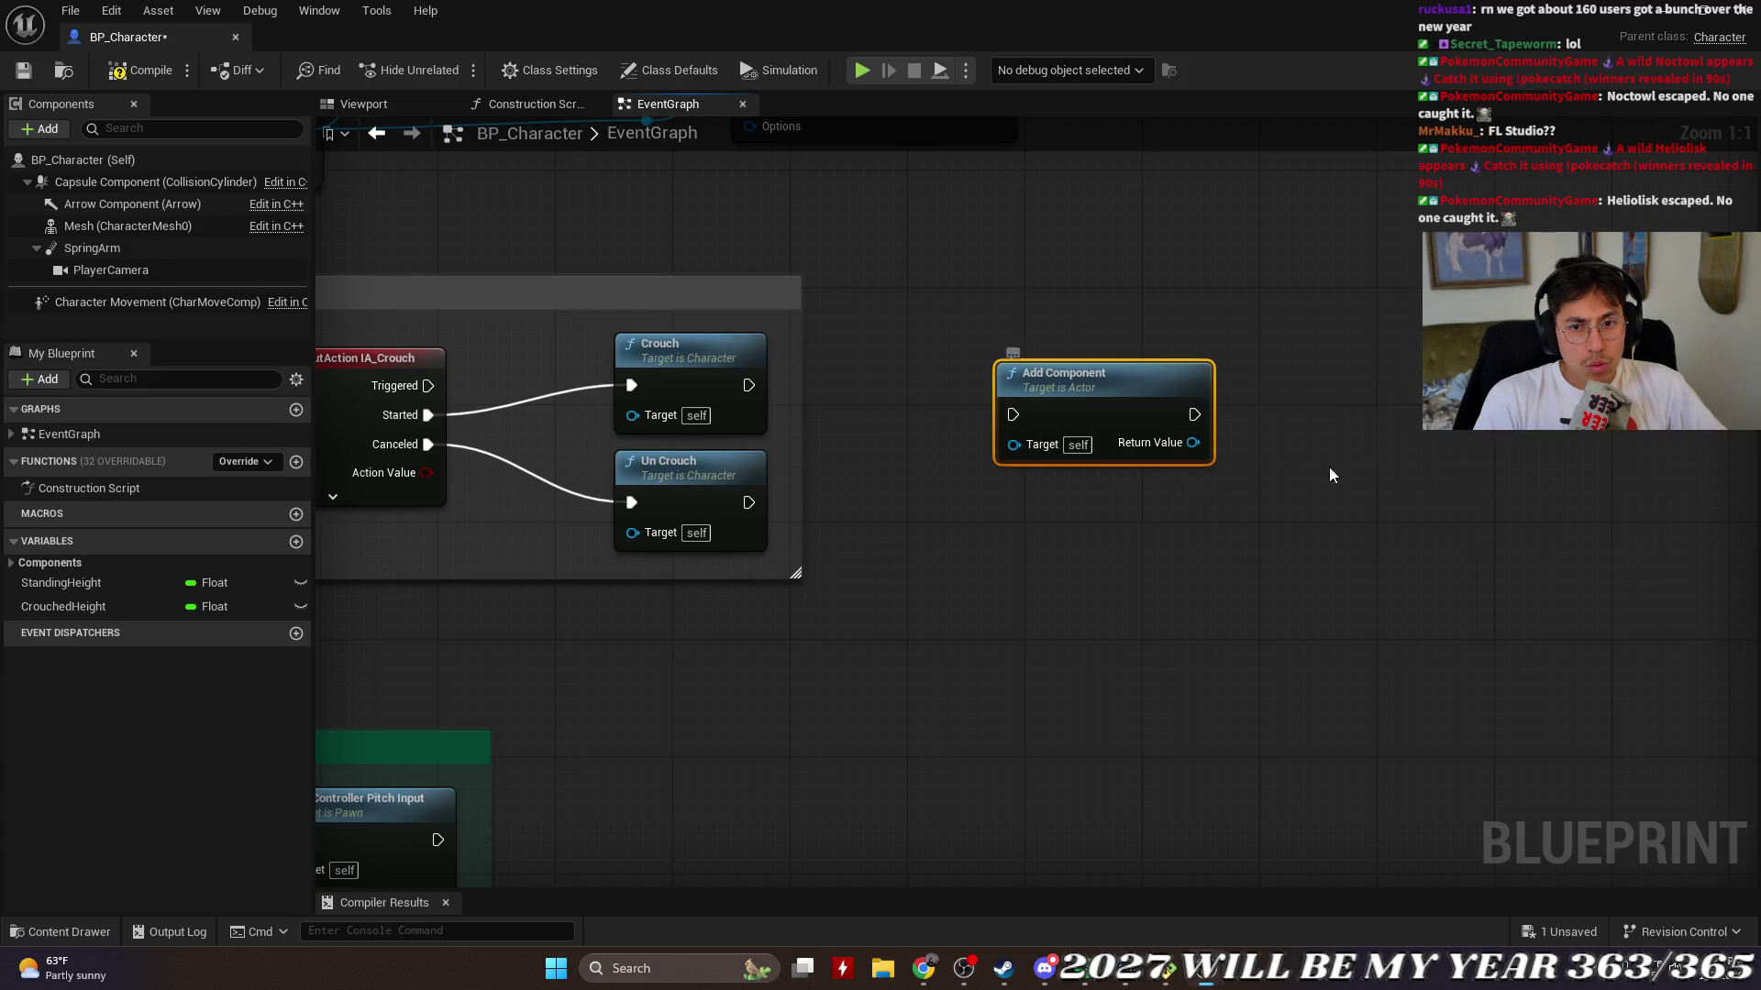
pyautogui.rightClick(1143, 367)
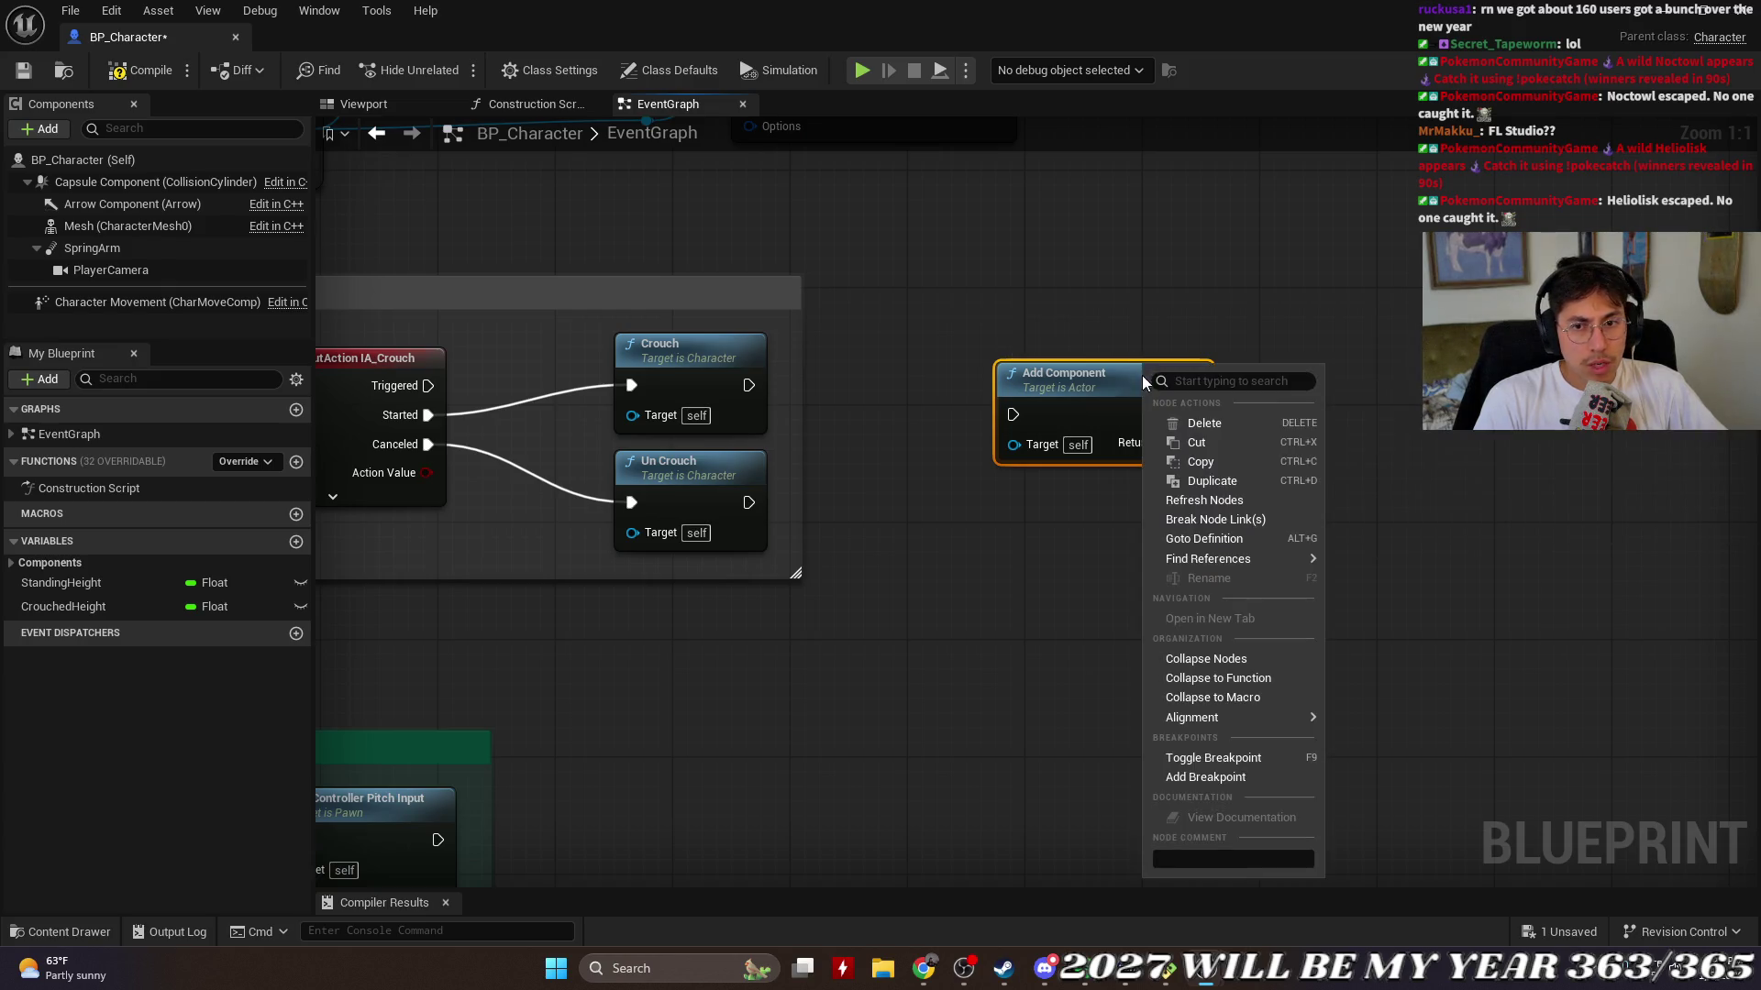
pyautogui.click(1223, 432)
# Step: Add a Set Updated Component node, then delete it together with its Character Movement node
pyautogui.scroll(-2, 998, 404)
pyautogui.moveTo(998, 409); pyautogui.dragTo(1070, 486)
pyautogui.rightClick(1260, 548)
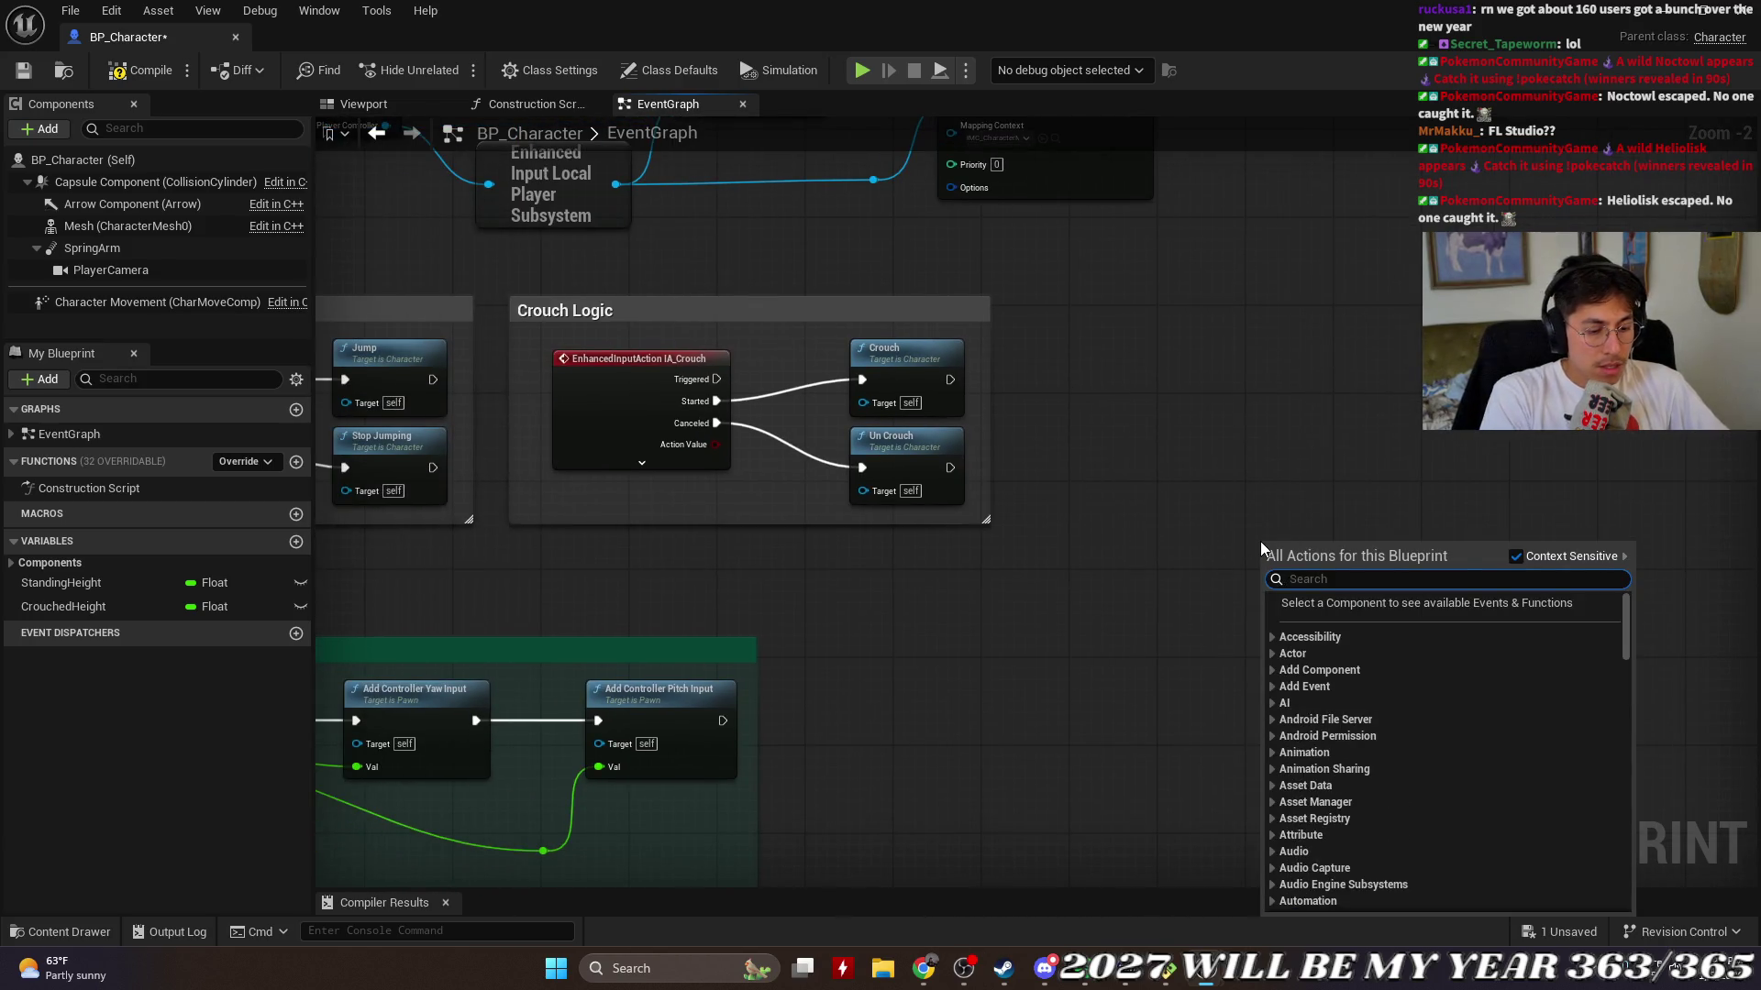
pyautogui.scroll(-15, 1261, 542)
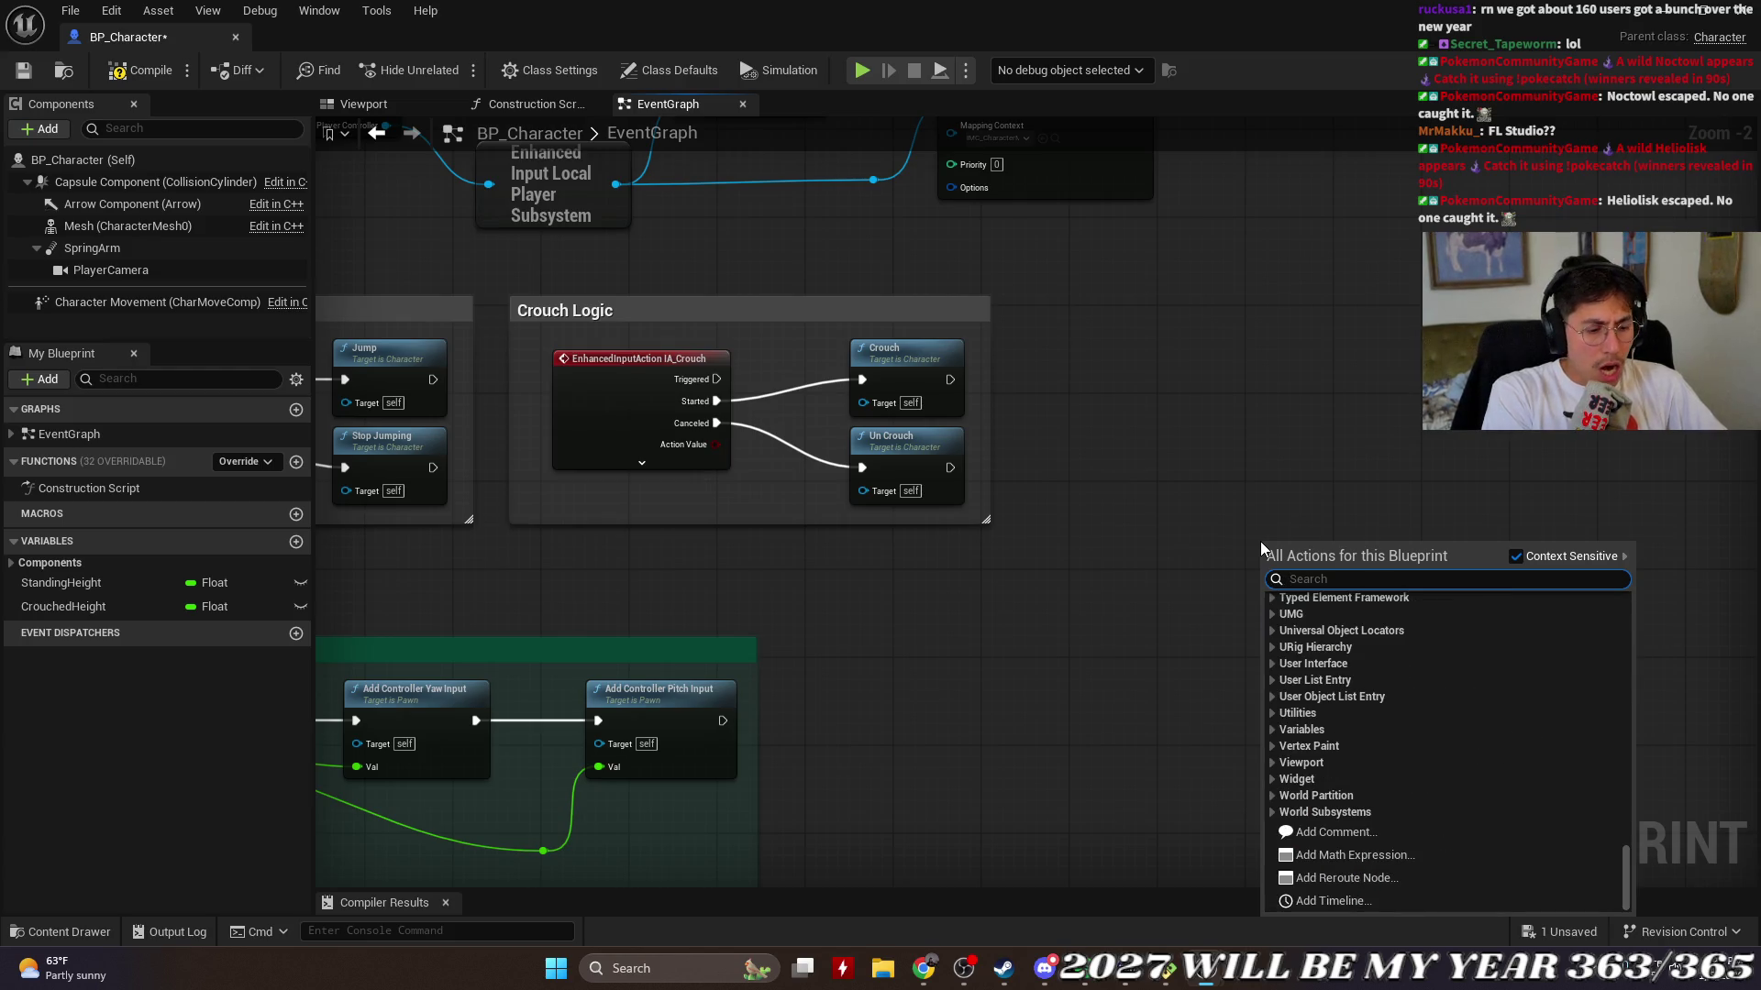
pyautogui.write('movement')
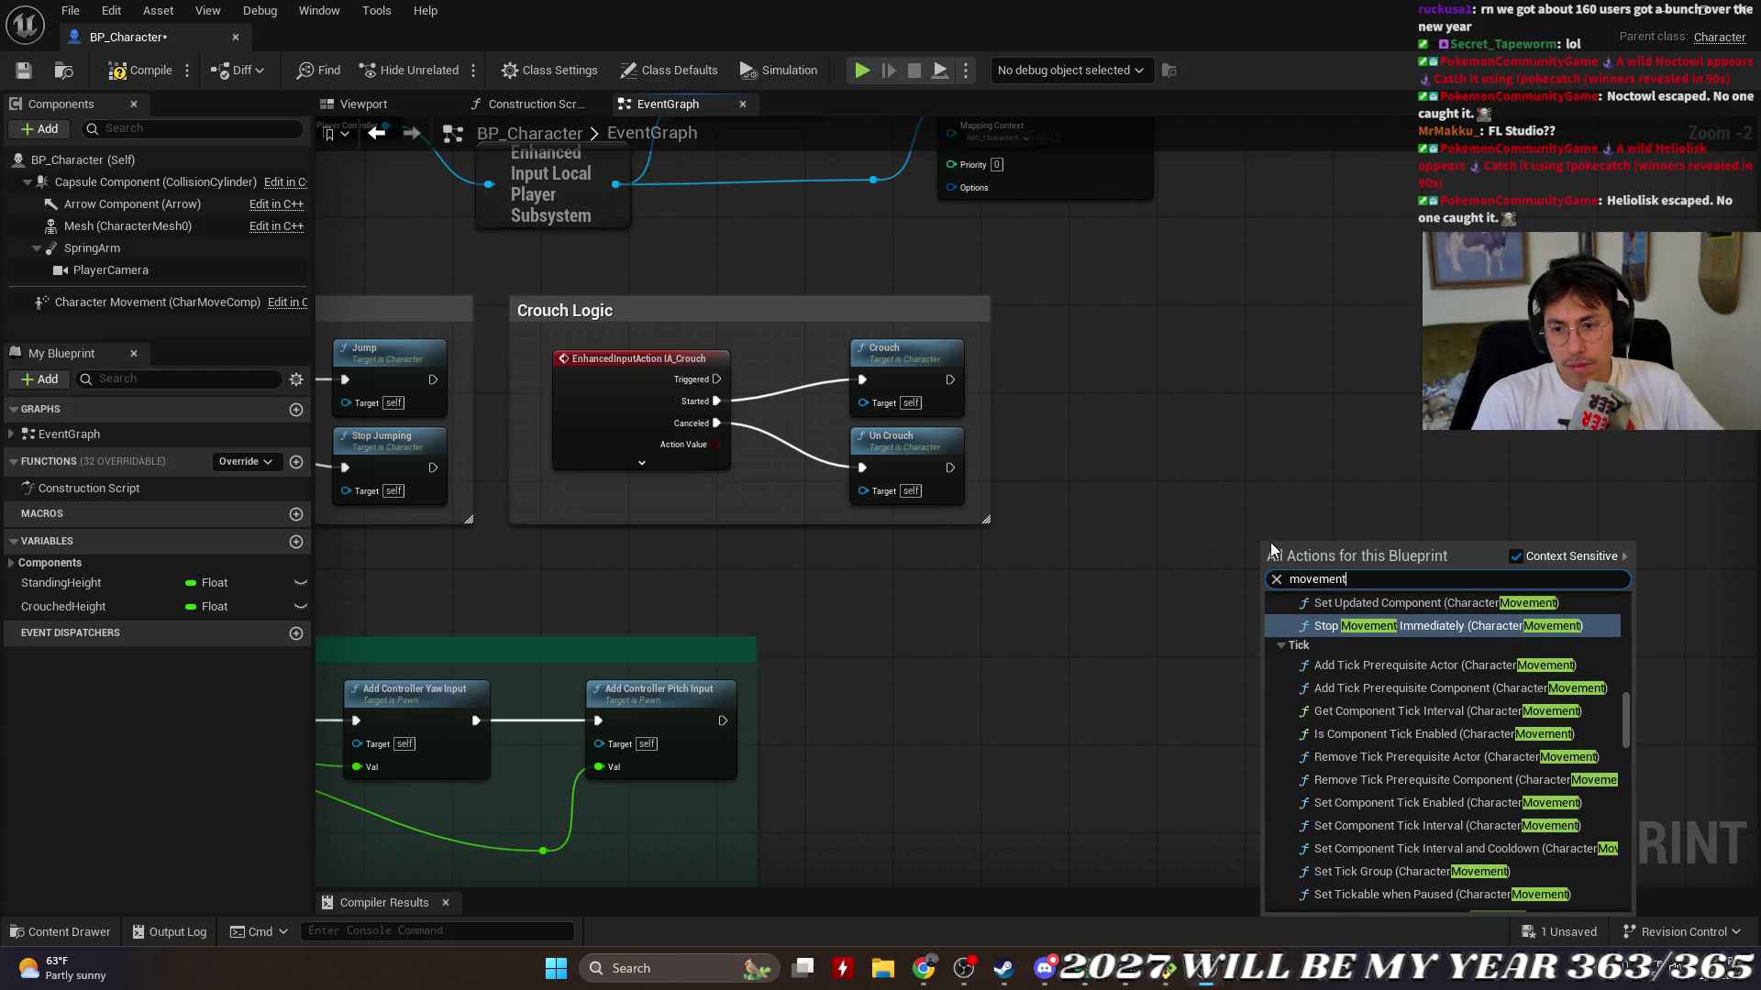
pyautogui.click(1414, 602)
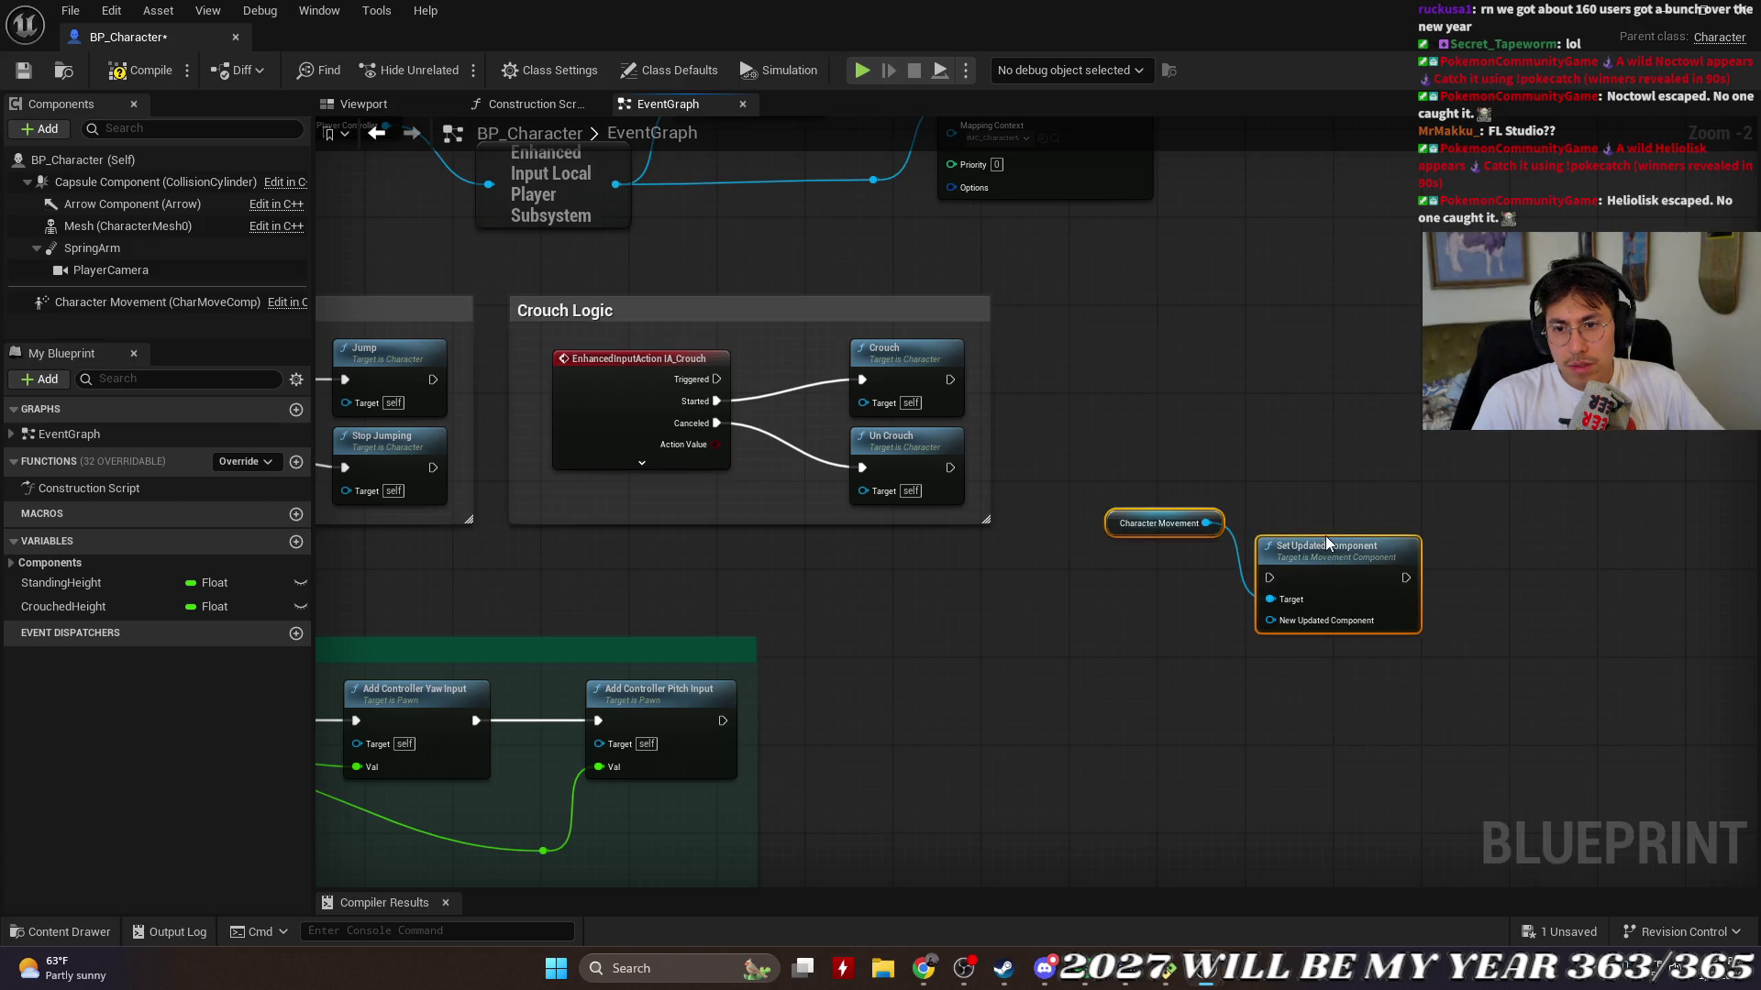
pyautogui.moveTo(1330, 541); pyautogui.dragTo(1308, 387)
pyautogui.moveTo(1132, 363); pyautogui.dragTo(1120, 540)
pyautogui.click(1143, 460)
pyautogui.moveTo(1483, 657); pyautogui.dragTo(1134, 426)
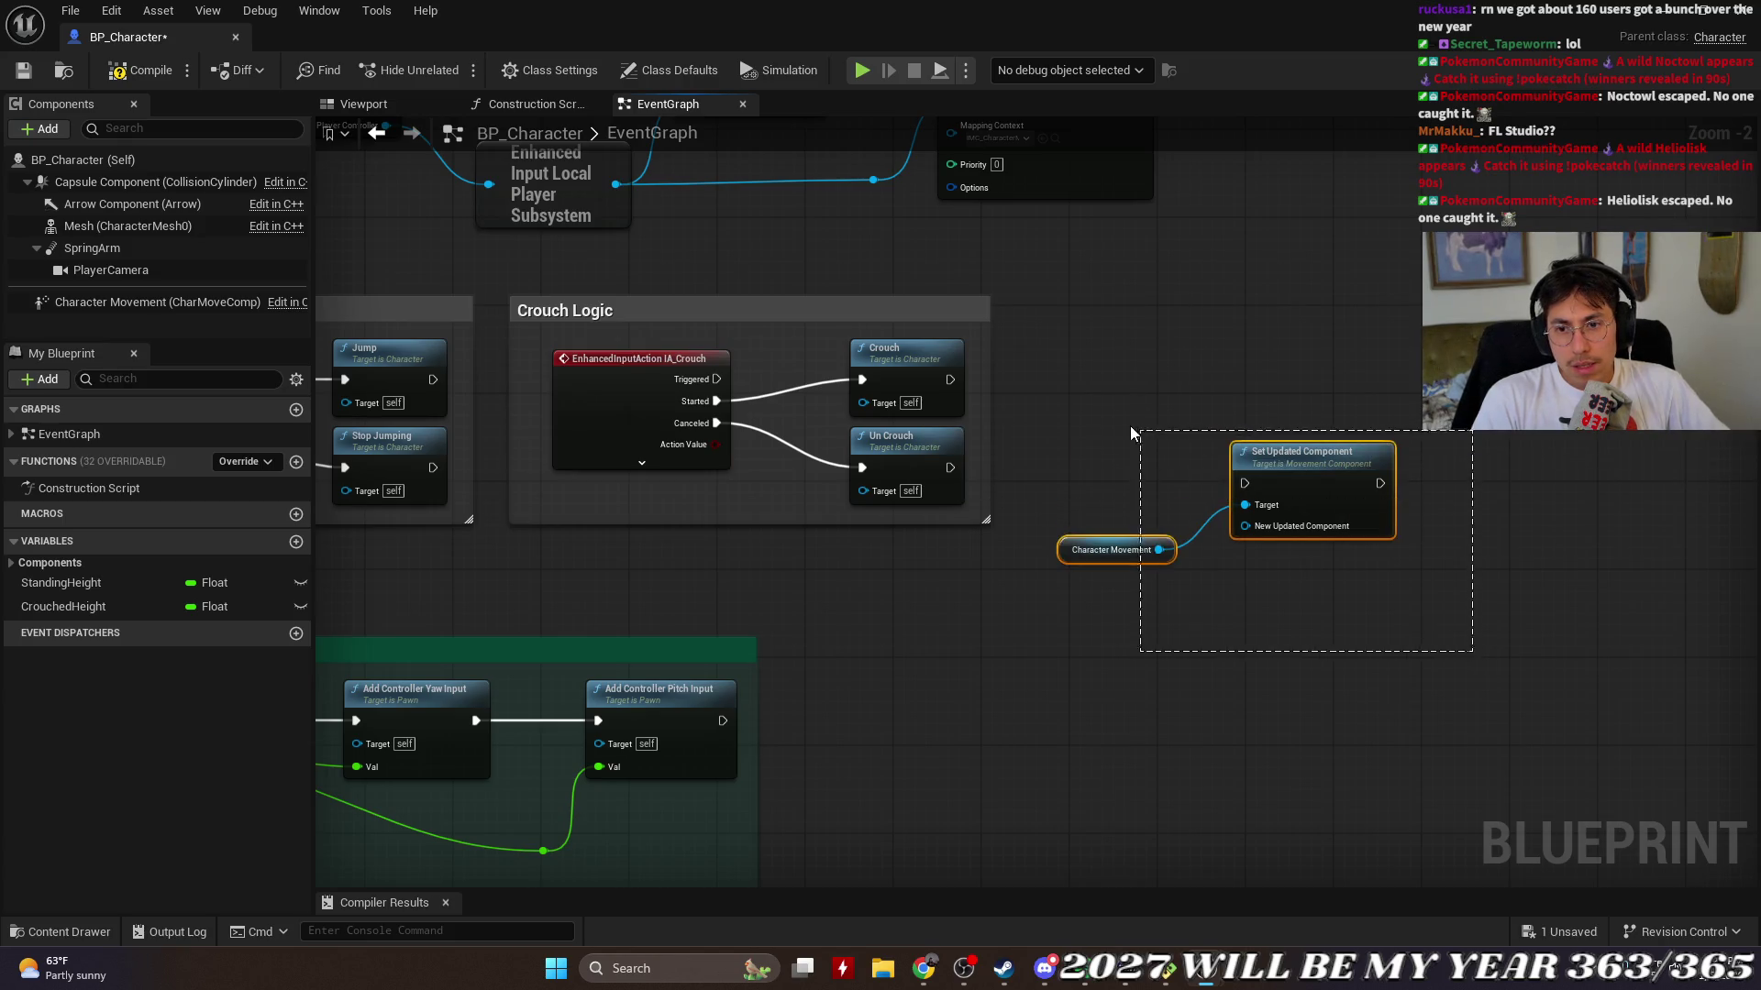
pyautogui.press('Delete')
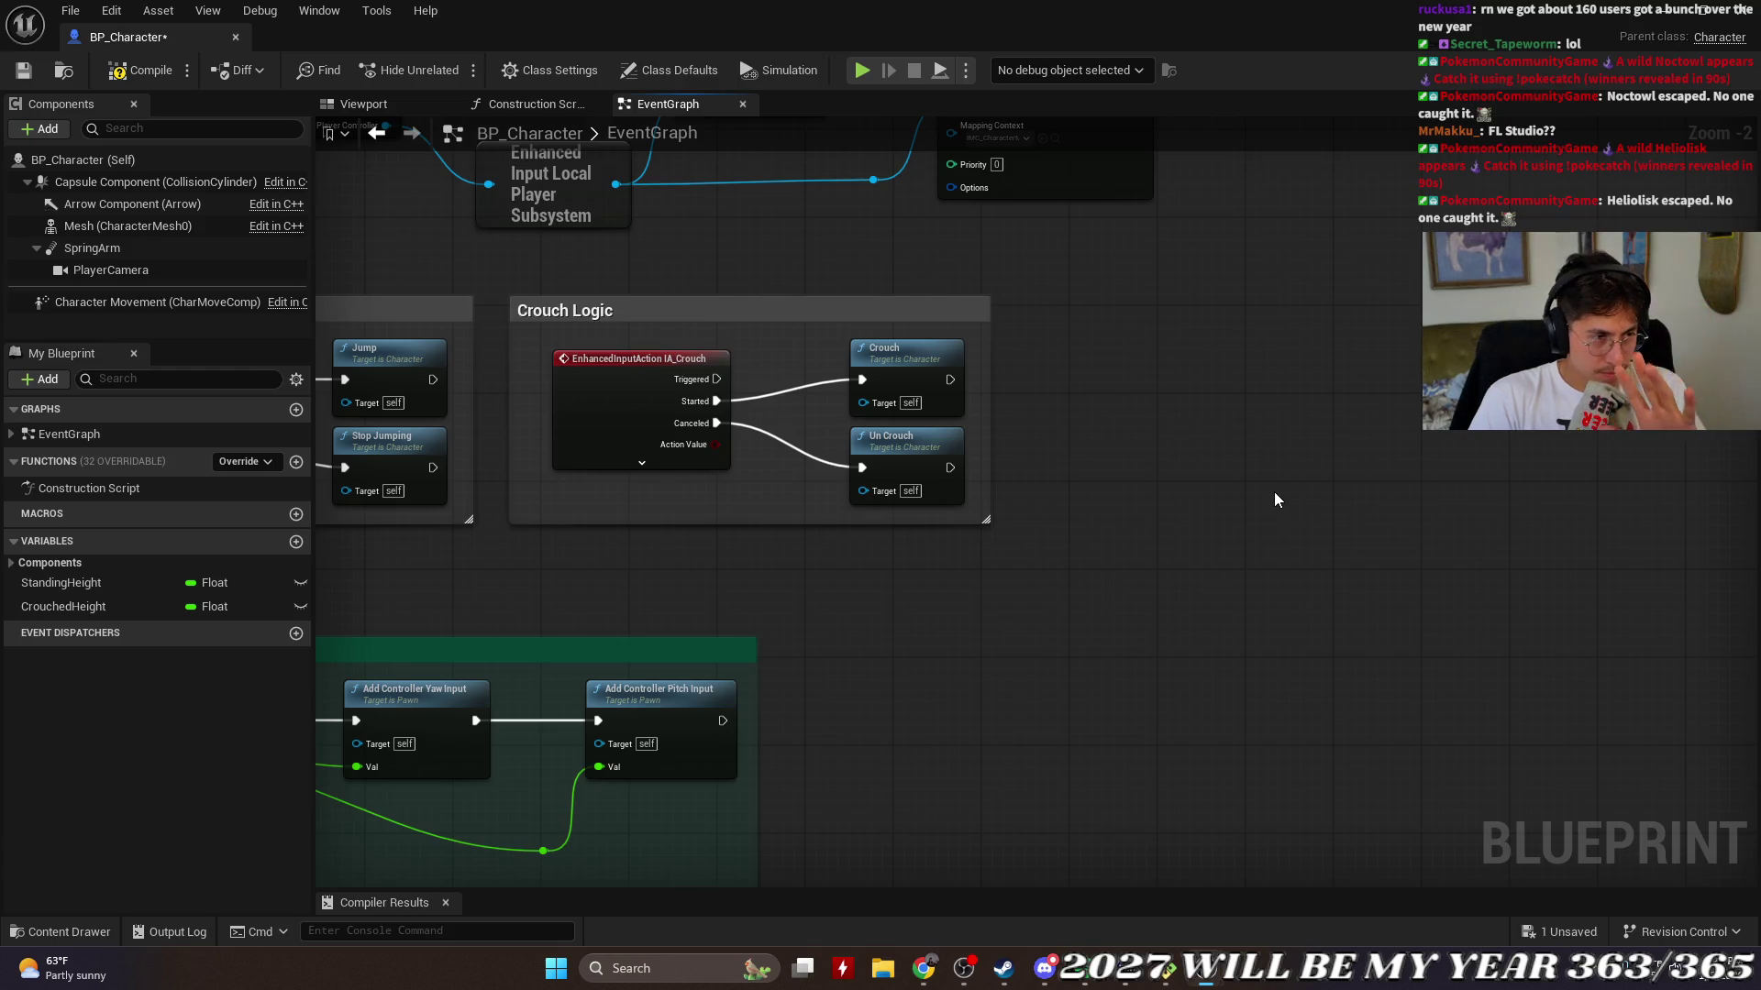